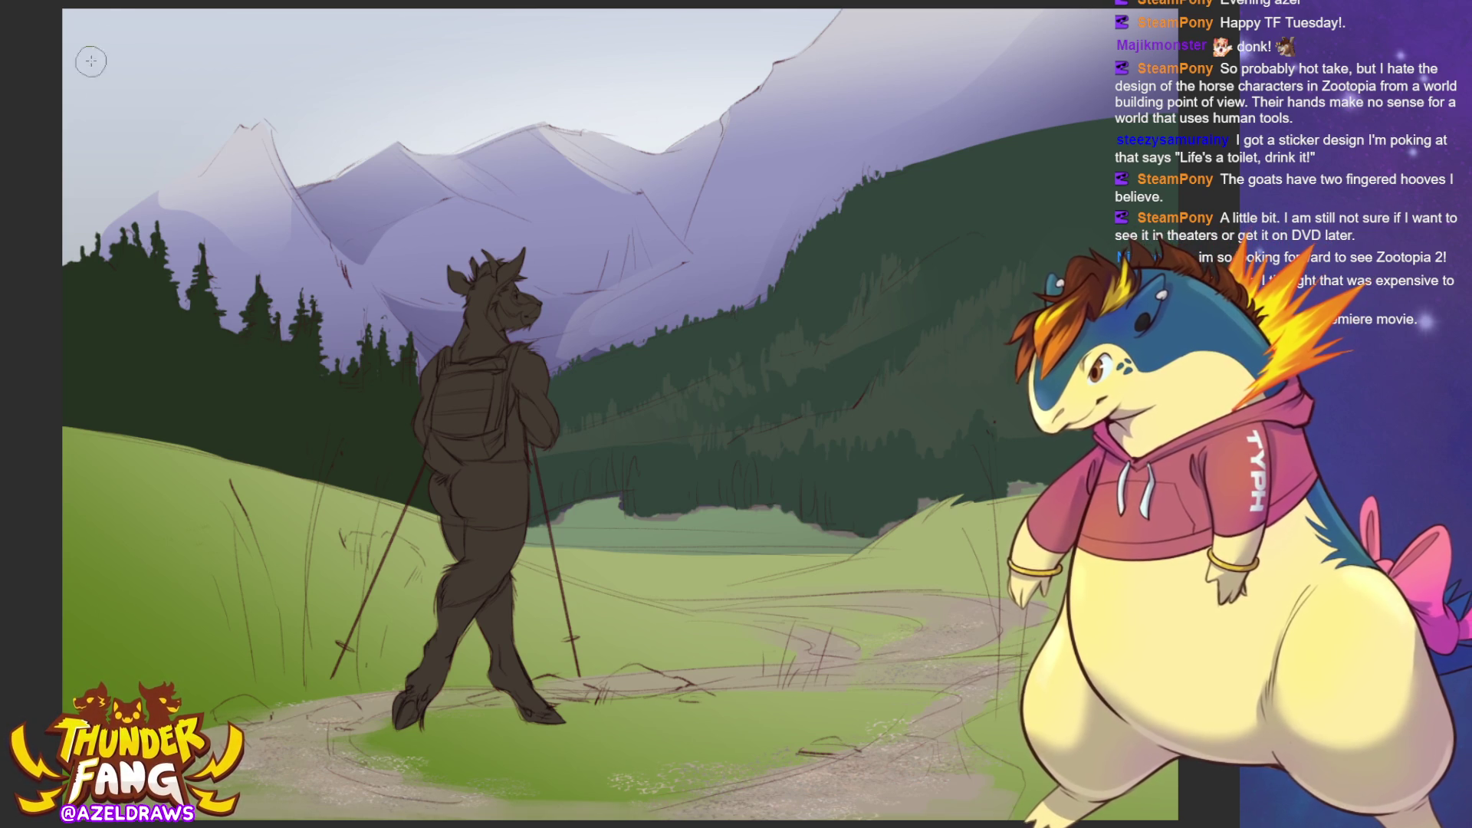
# Paint a beige rock over the grass behind the goat's legs.
pyautogui.moveTo(401, 558)
pyautogui.mouseDown()
pyautogui.moveTo(361, 548)
pyautogui.moveTo(423, 574)
pyautogui.mouseUp()
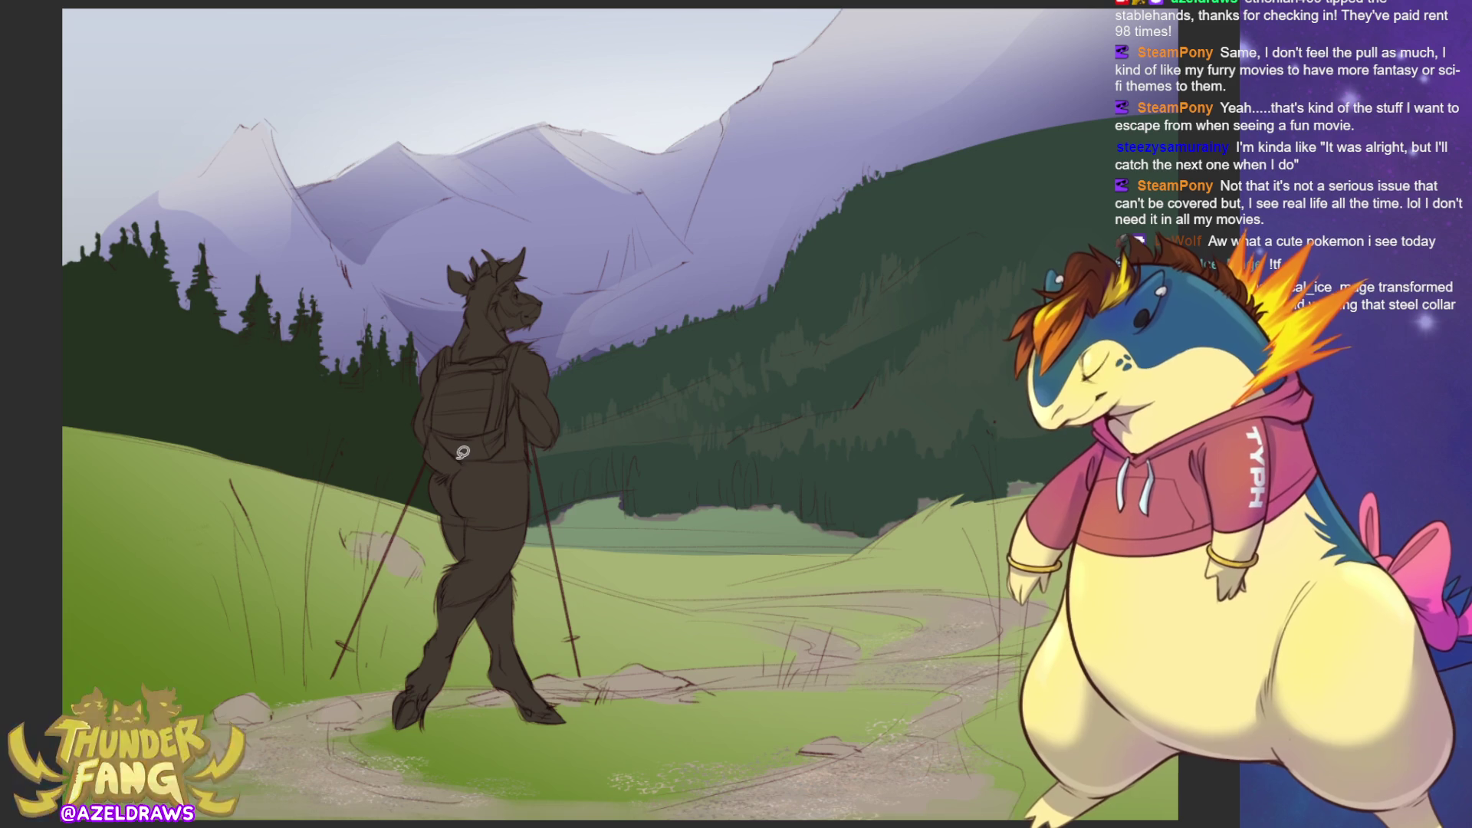
# Lasso-fill the goat's hips black as shorts, and add white fur on thighs, hips and head.
pyautogui.moveTo(457, 460)
pyautogui.mouseDown()
pyautogui.moveTo(537, 469)
pyautogui.moveTo(538, 512)
pyautogui.moveTo(440, 524)
pyautogui.moveTo(429, 502)
pyautogui.moveTo(458, 460)
pyautogui.mouseUp()
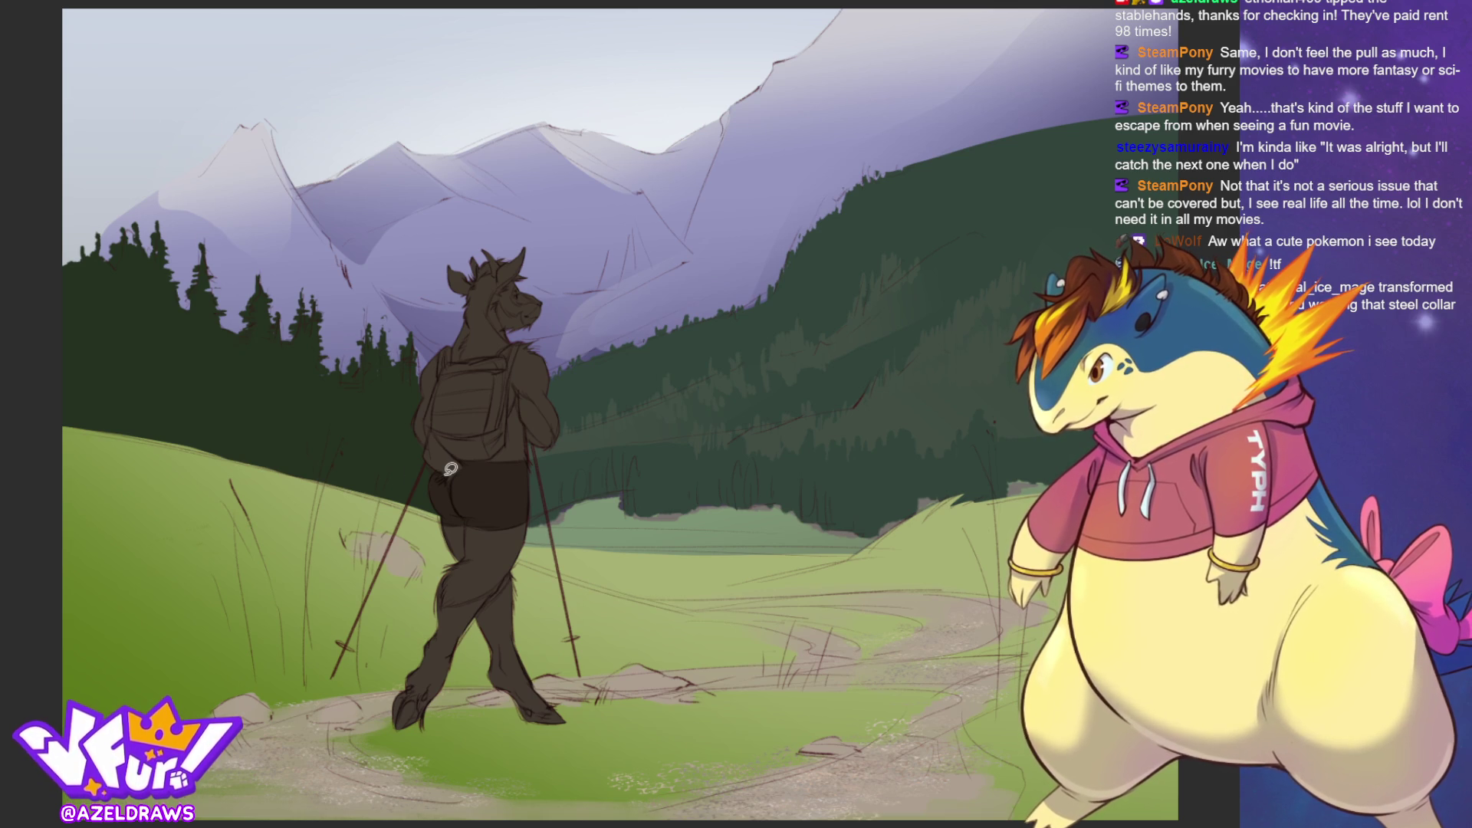
pyautogui.moveTo(428, 514)
pyautogui.mouseDown()
pyautogui.moveTo(449, 607)
pyautogui.moveTo(502, 583)
pyautogui.moveTo(527, 506)
pyautogui.mouseUp()
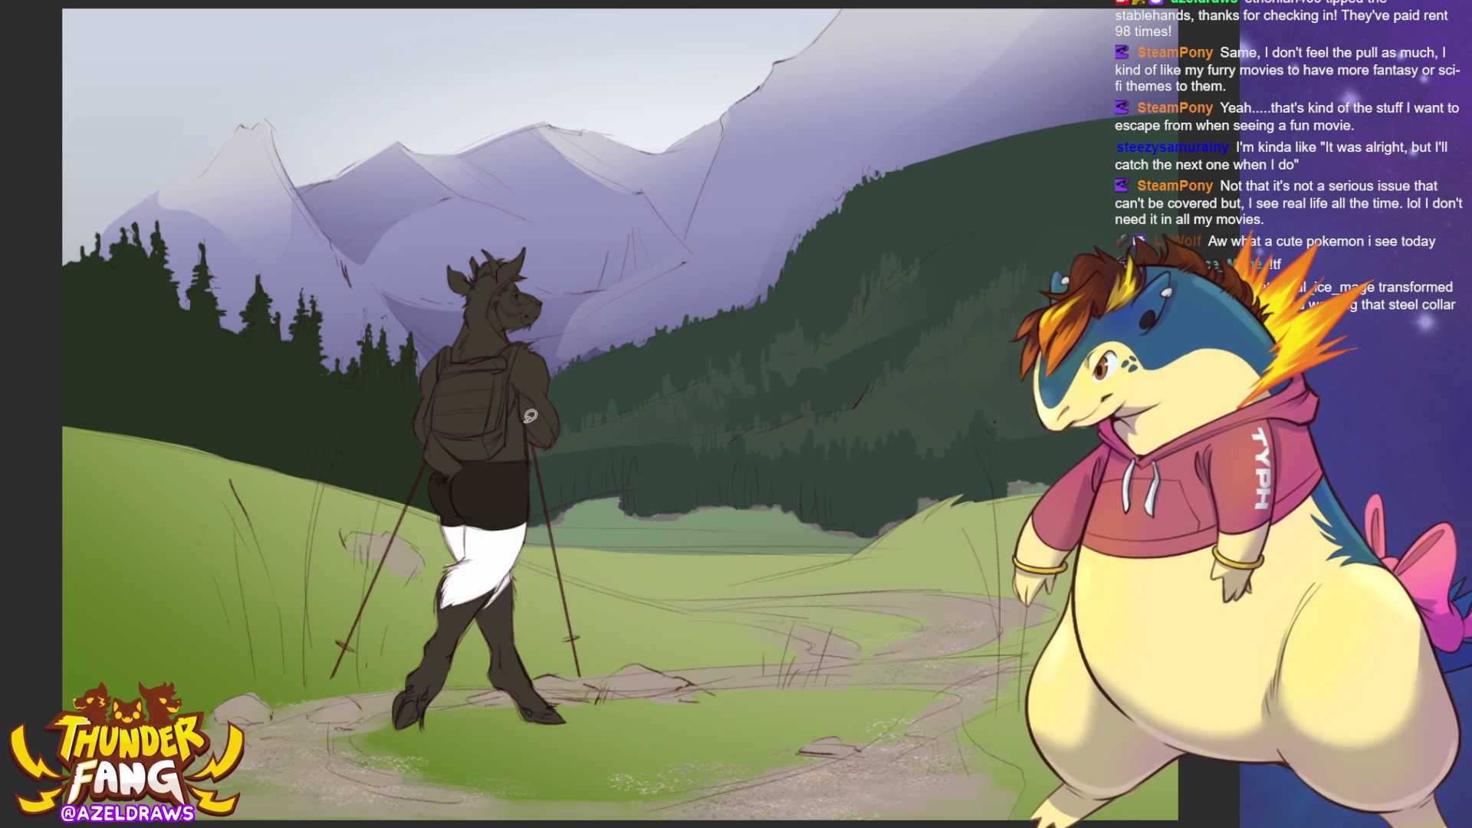
pyautogui.moveTo(516, 393)
pyautogui.mouseDown()
pyautogui.moveTo(469, 458)
pyautogui.moveTo(533, 467)
pyautogui.moveTo(518, 396)
pyautogui.mouseUp()
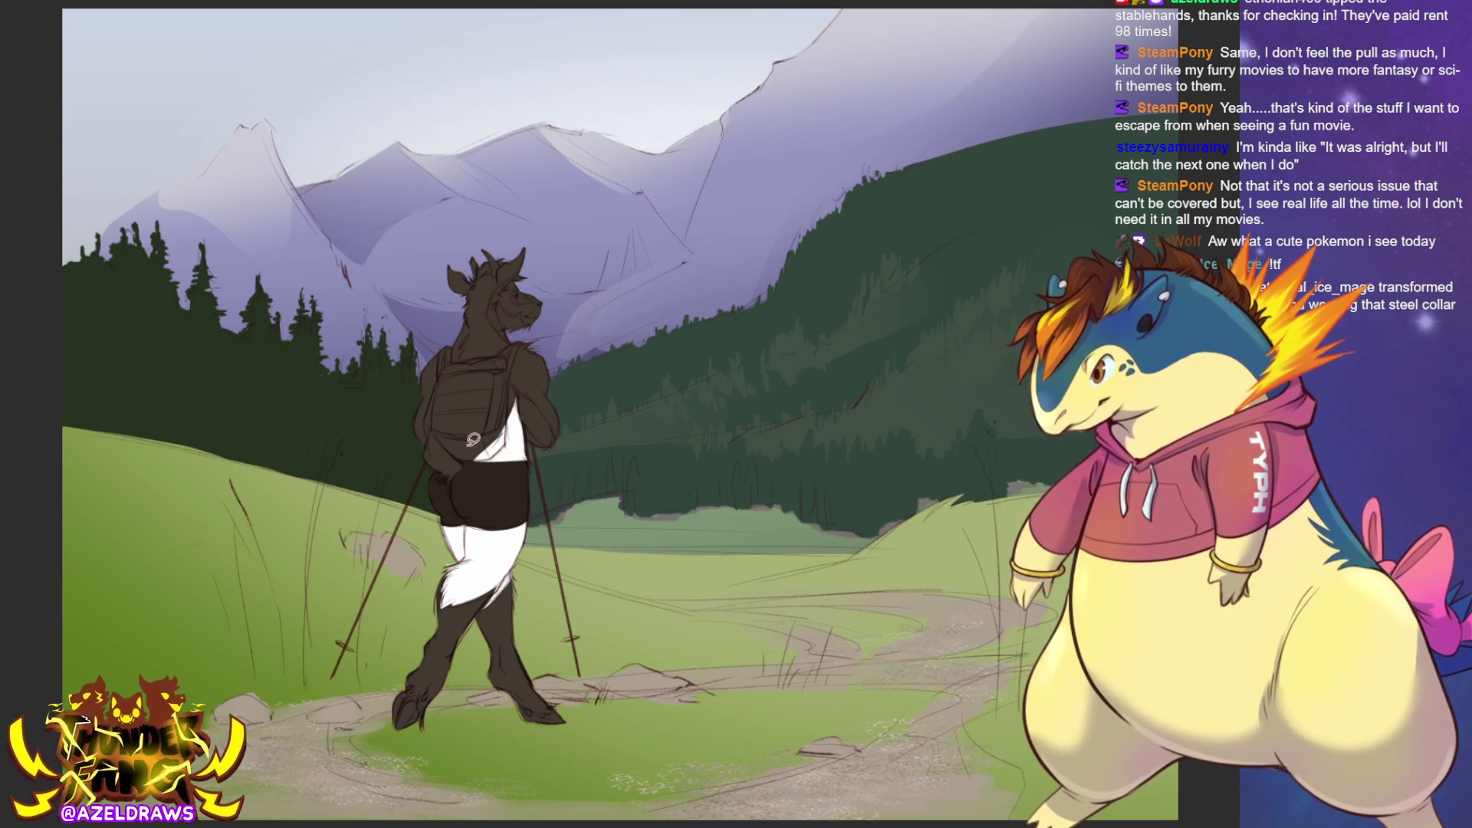
pyautogui.moveTo(470, 459)
pyautogui.mouseDown()
pyautogui.moveTo(431, 429)
pyautogui.moveTo(446, 476)
pyautogui.moveTo(469, 459)
pyautogui.mouseUp()
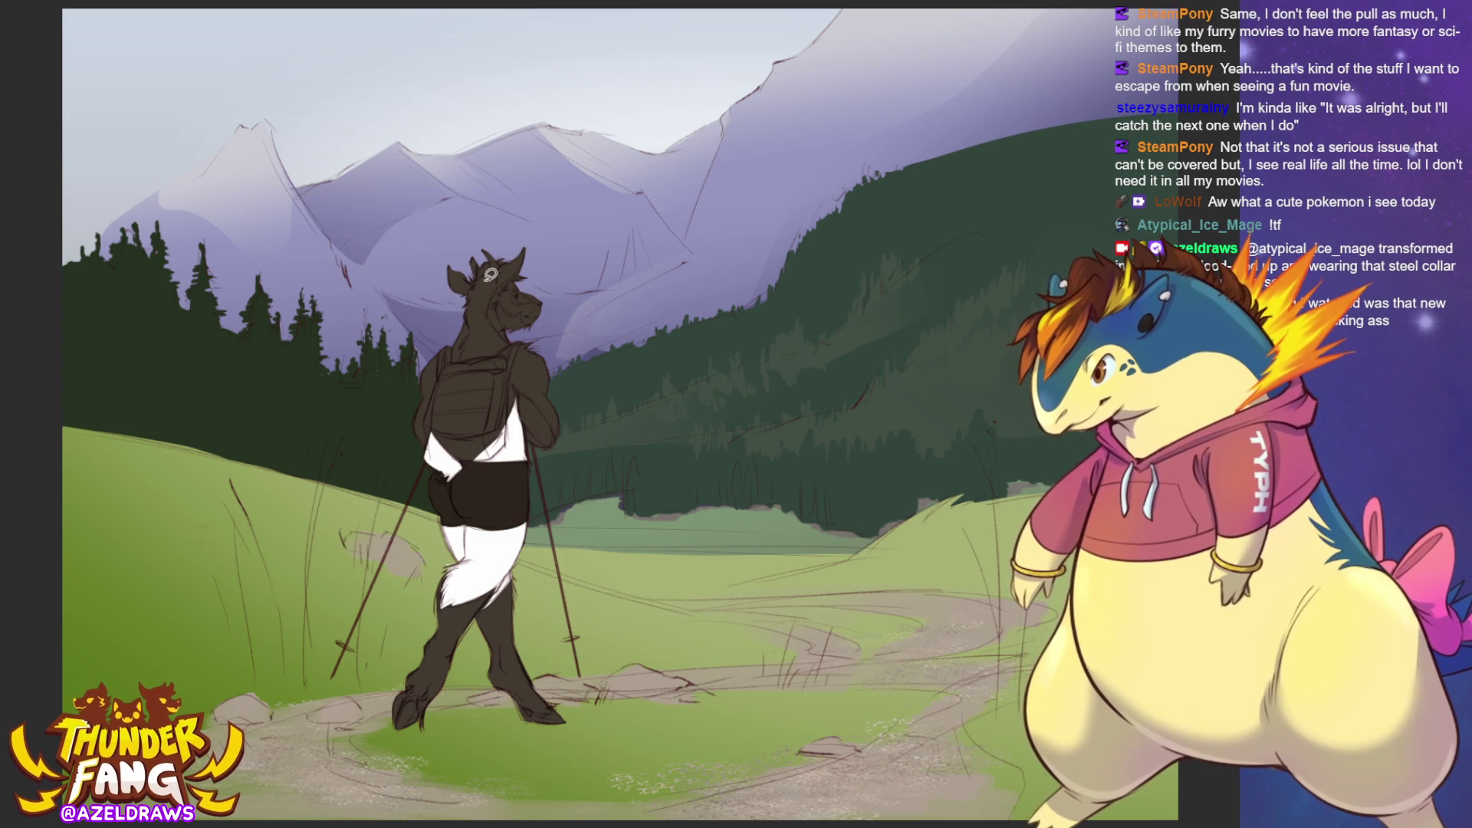
pyautogui.moveTo(485, 276)
pyautogui.mouseDown()
pyautogui.moveTo(513, 253)
pyautogui.moveTo(478, 259)
pyautogui.mouseUp()
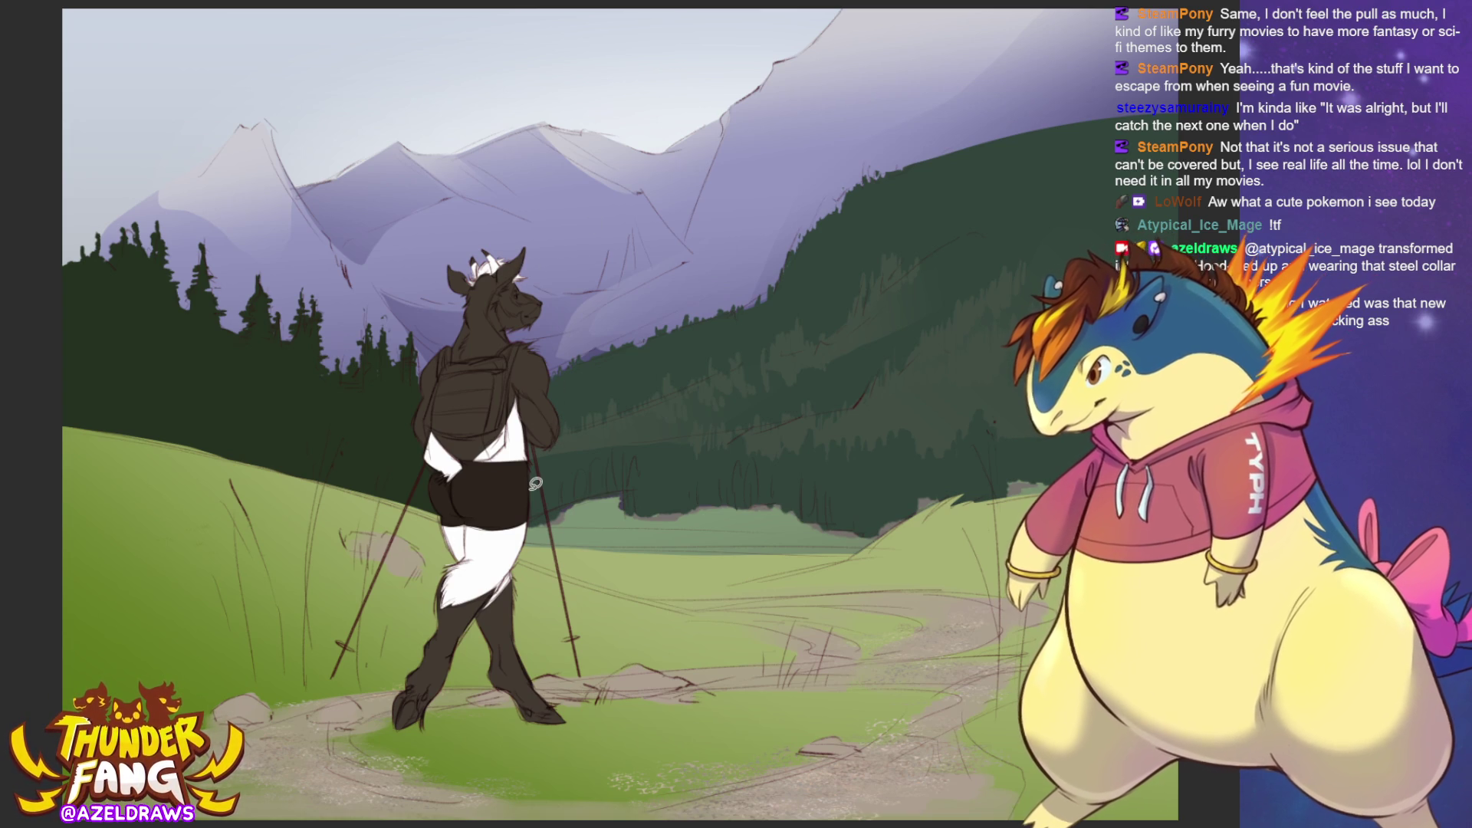
# Zoom in on the figure and fill the goat's right forearm with flat tan.
pyautogui.hotkey('ctrl', '+')
pyautogui.hotkey('ctrl', '+')
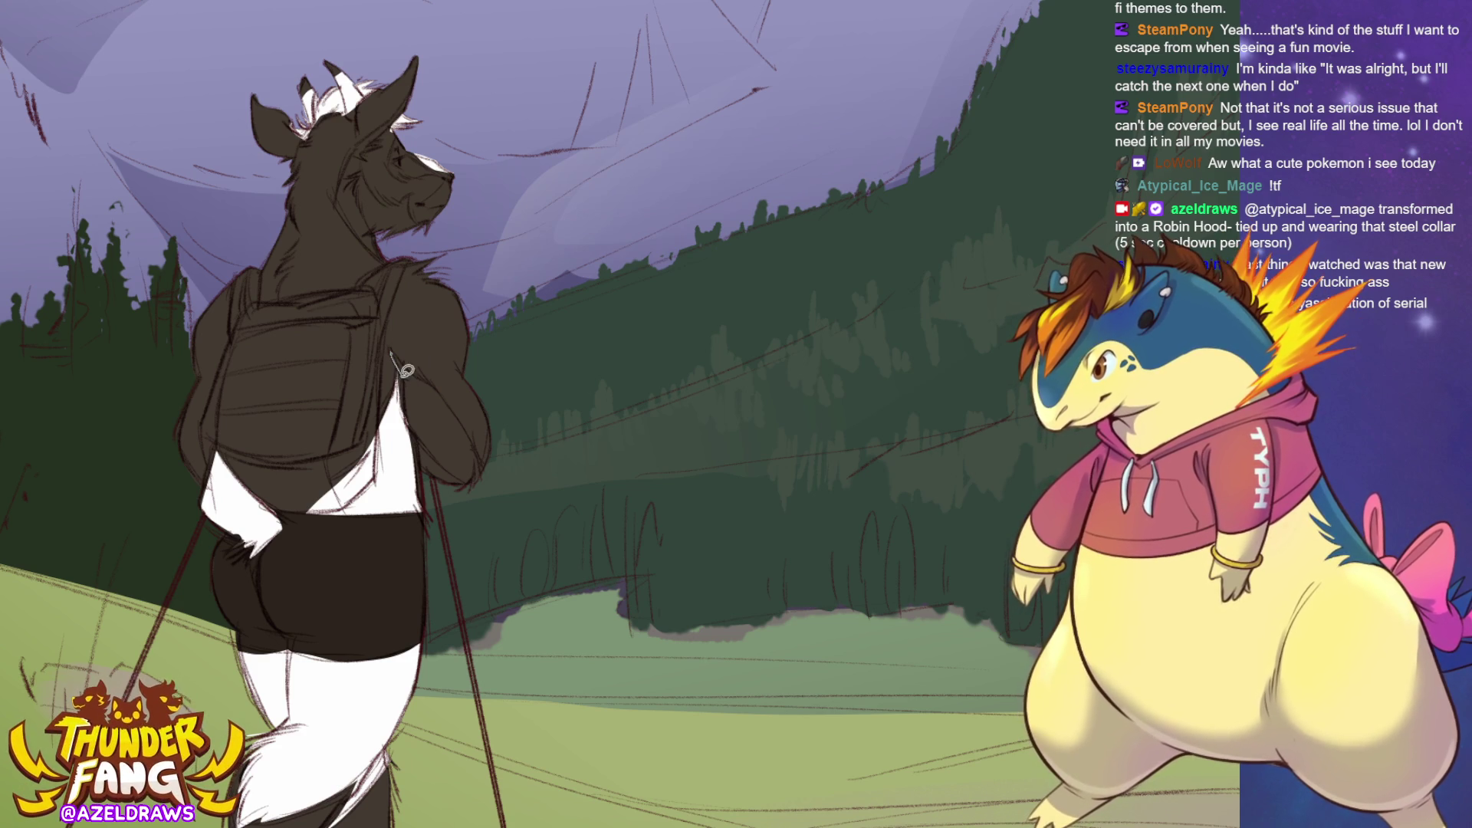
pyautogui.moveTo(406, 371)
pyautogui.mouseDown()
pyautogui.moveTo(420, 440)
pyautogui.moveTo(454, 495)
pyautogui.moveTo(481, 485)
pyautogui.moveTo(468, 424)
pyautogui.moveTo(400, 358)
pyautogui.mouseUp()
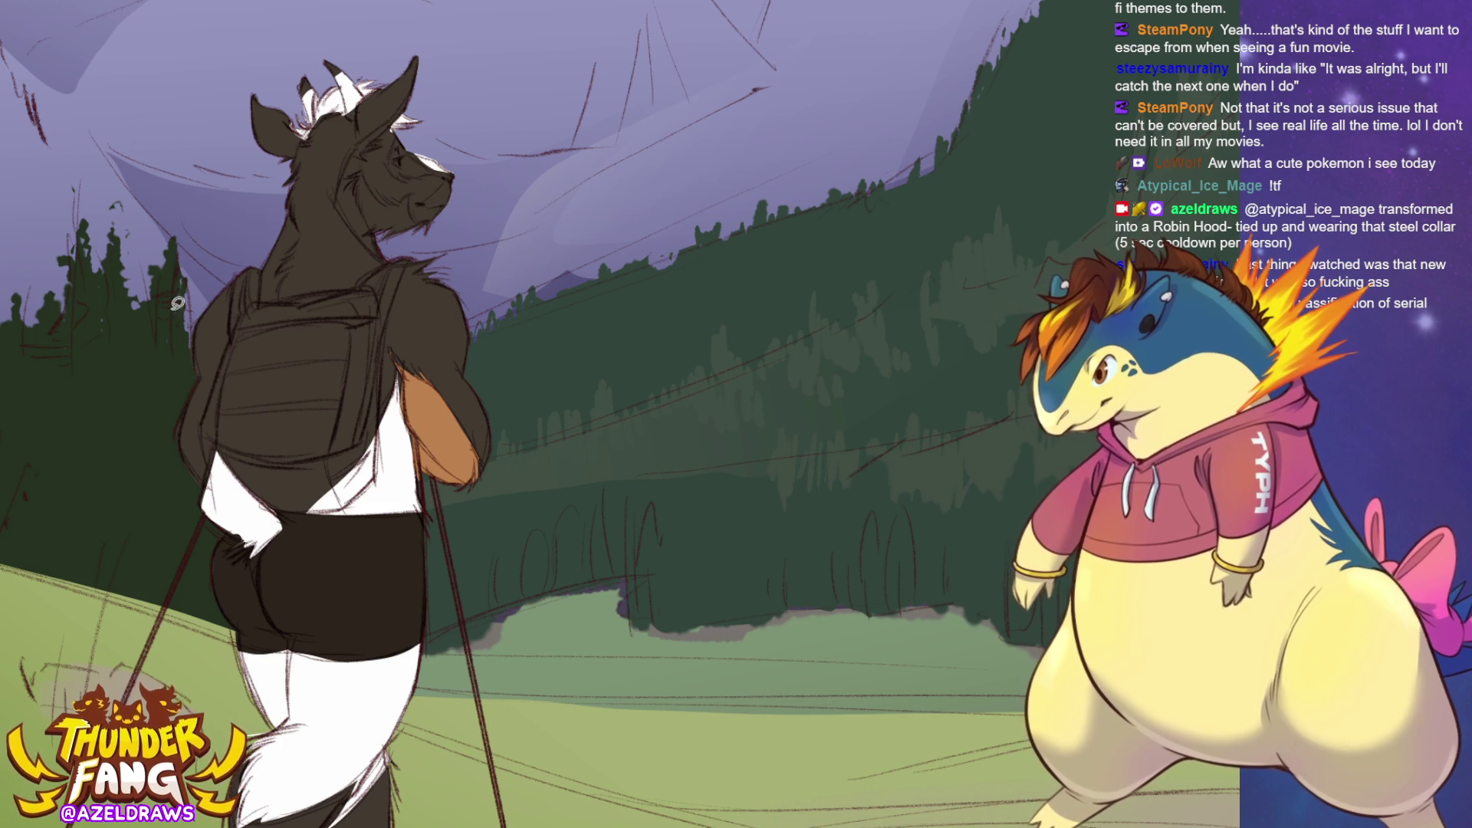
# Fill the goat's arm behind the backpack with tan.
pyautogui.moveTo(218, 374)
pyautogui.mouseDown()
pyautogui.moveTo(189, 460)
pyautogui.moveTo(211, 462)
pyautogui.moveTo(219, 375)
pyautogui.mouseUp()
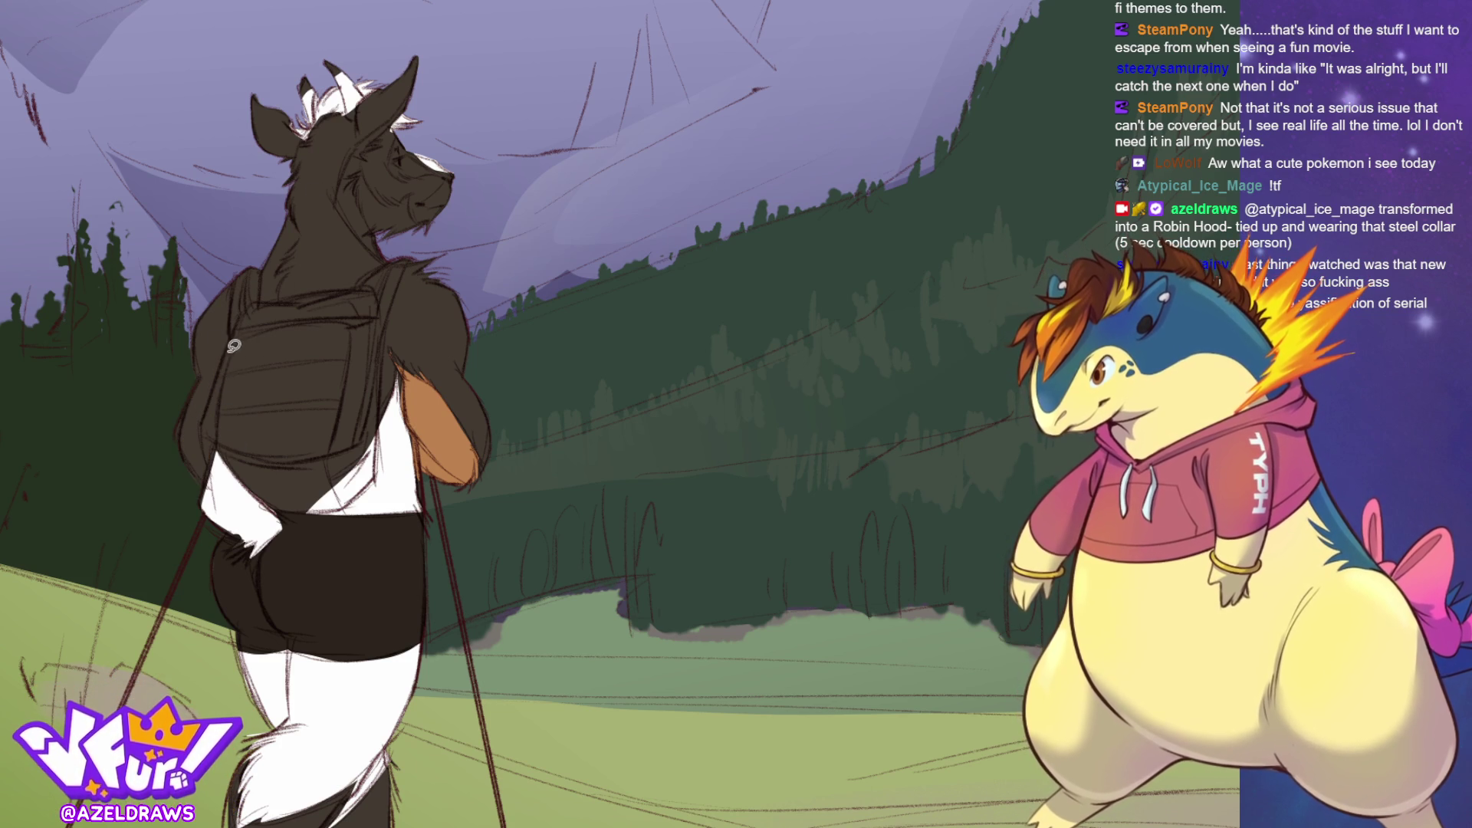
pyautogui.moveTo(230, 336)
pyautogui.mouseDown()
pyautogui.moveTo(210, 387)
pyautogui.moveTo(213, 460)
pyautogui.mouseUp()
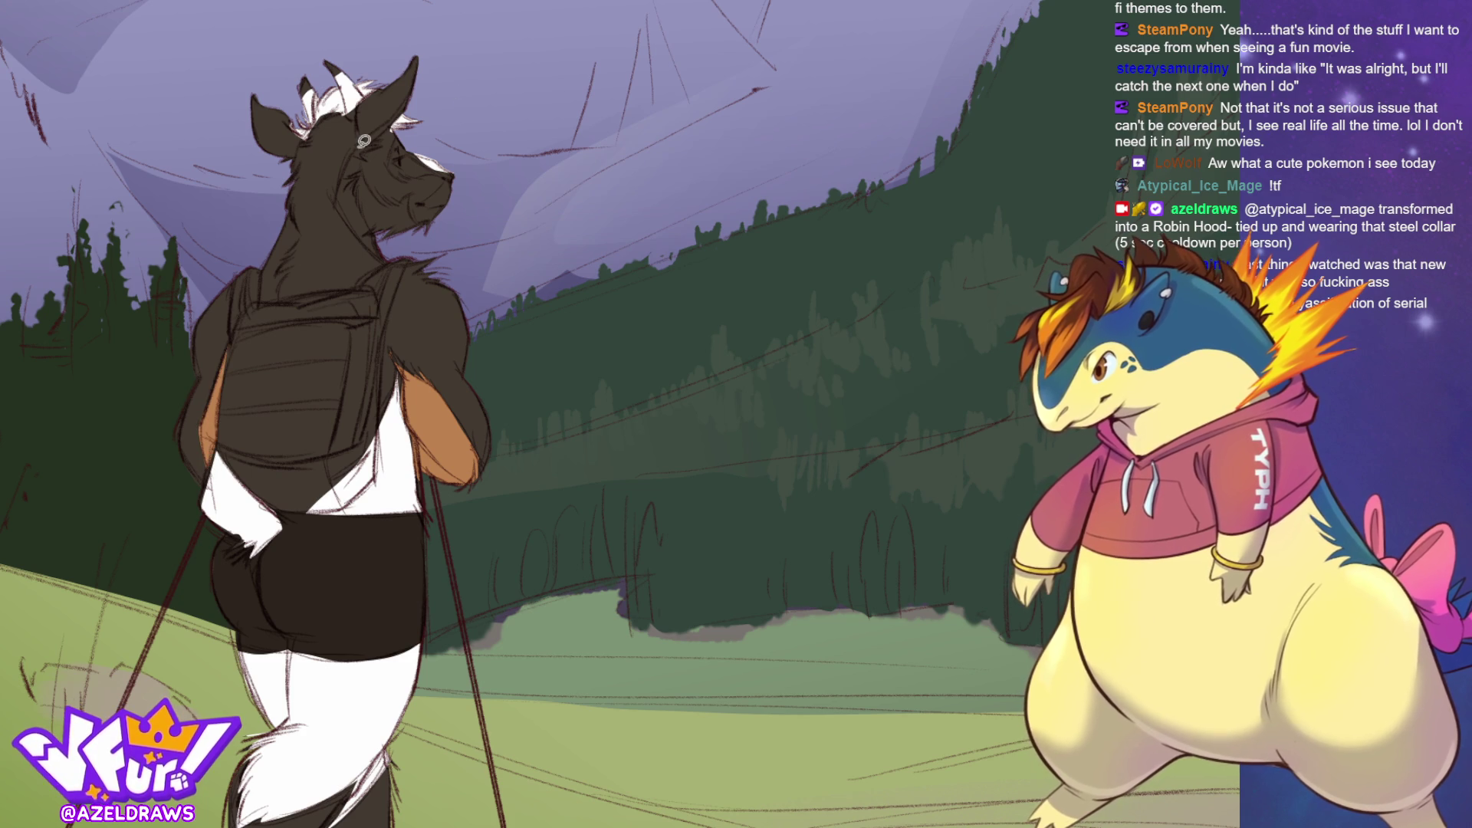
pyautogui.moveTo(229, 376); pyautogui.dragTo(239, 319)
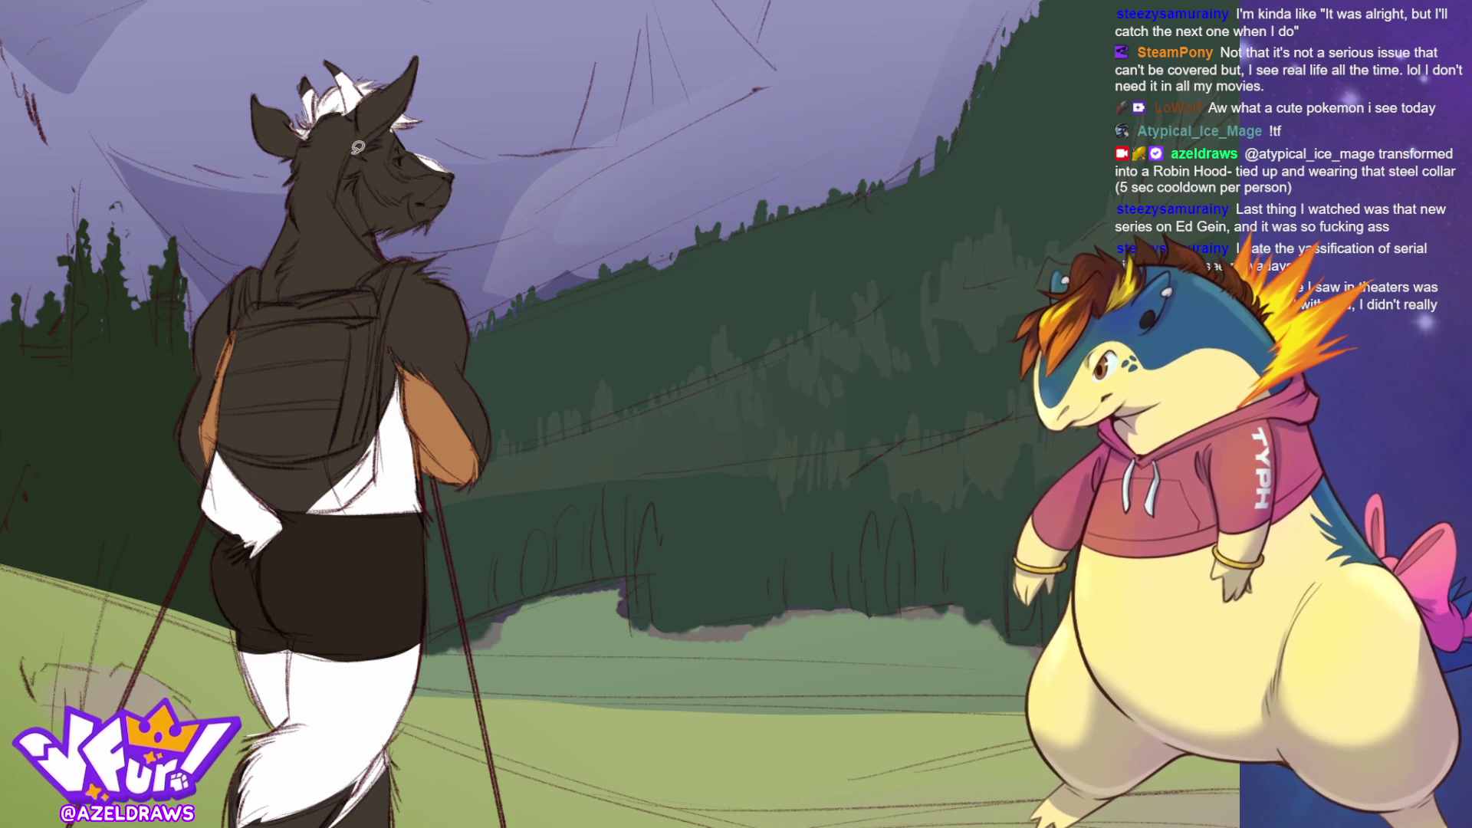
# Add a tan marking on the goat's cheek, undoing two trial muzzle and eye strokes.
pyautogui.moveTo(354, 151)
pyautogui.mouseDown()
pyautogui.moveTo(341, 182)
pyautogui.moveTo(390, 251)
pyautogui.moveTo(387, 201)
pyautogui.mouseUp()
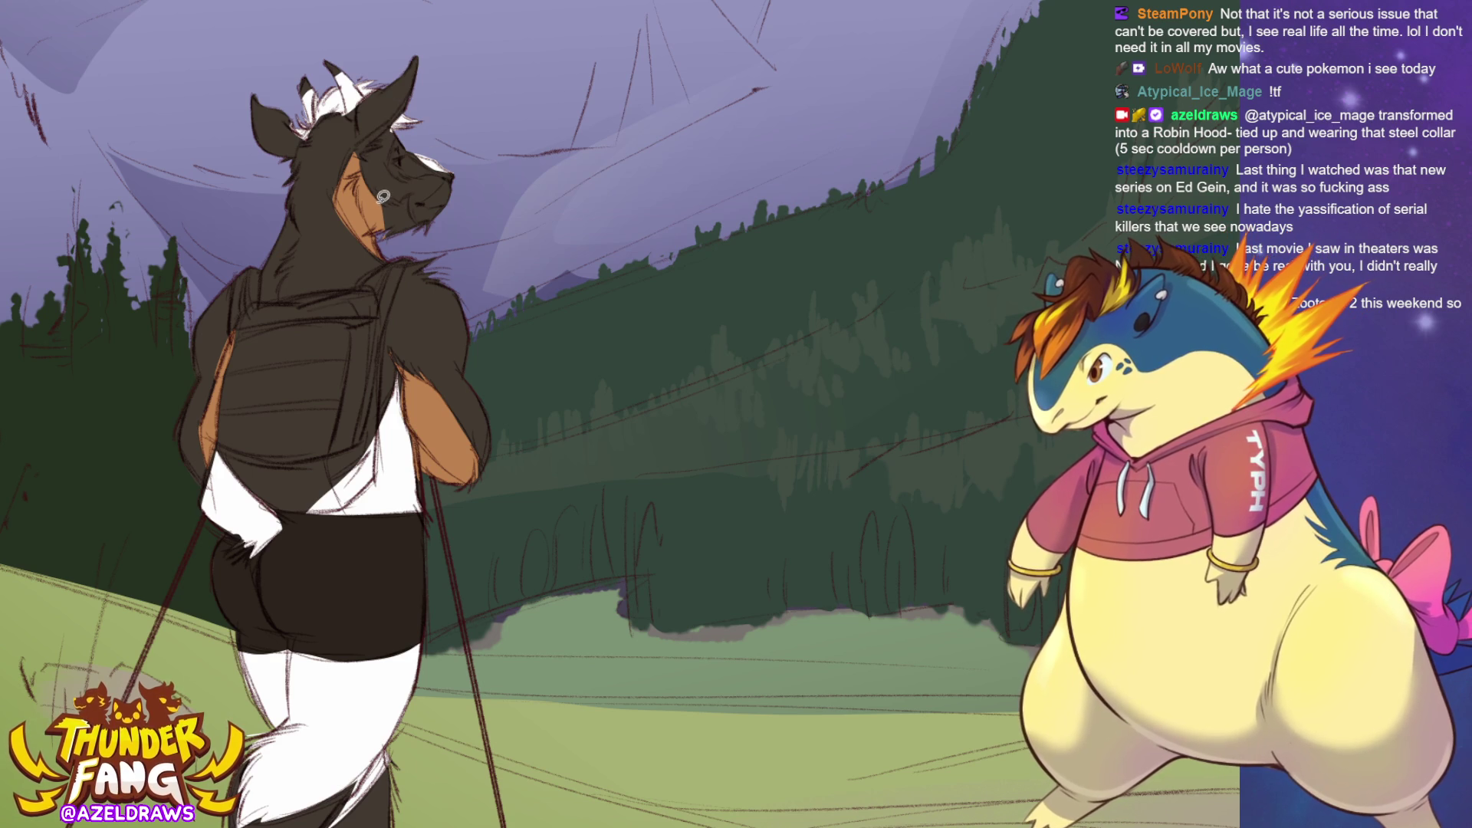
pyautogui.moveTo(384, 196); pyautogui.dragTo(416, 205)
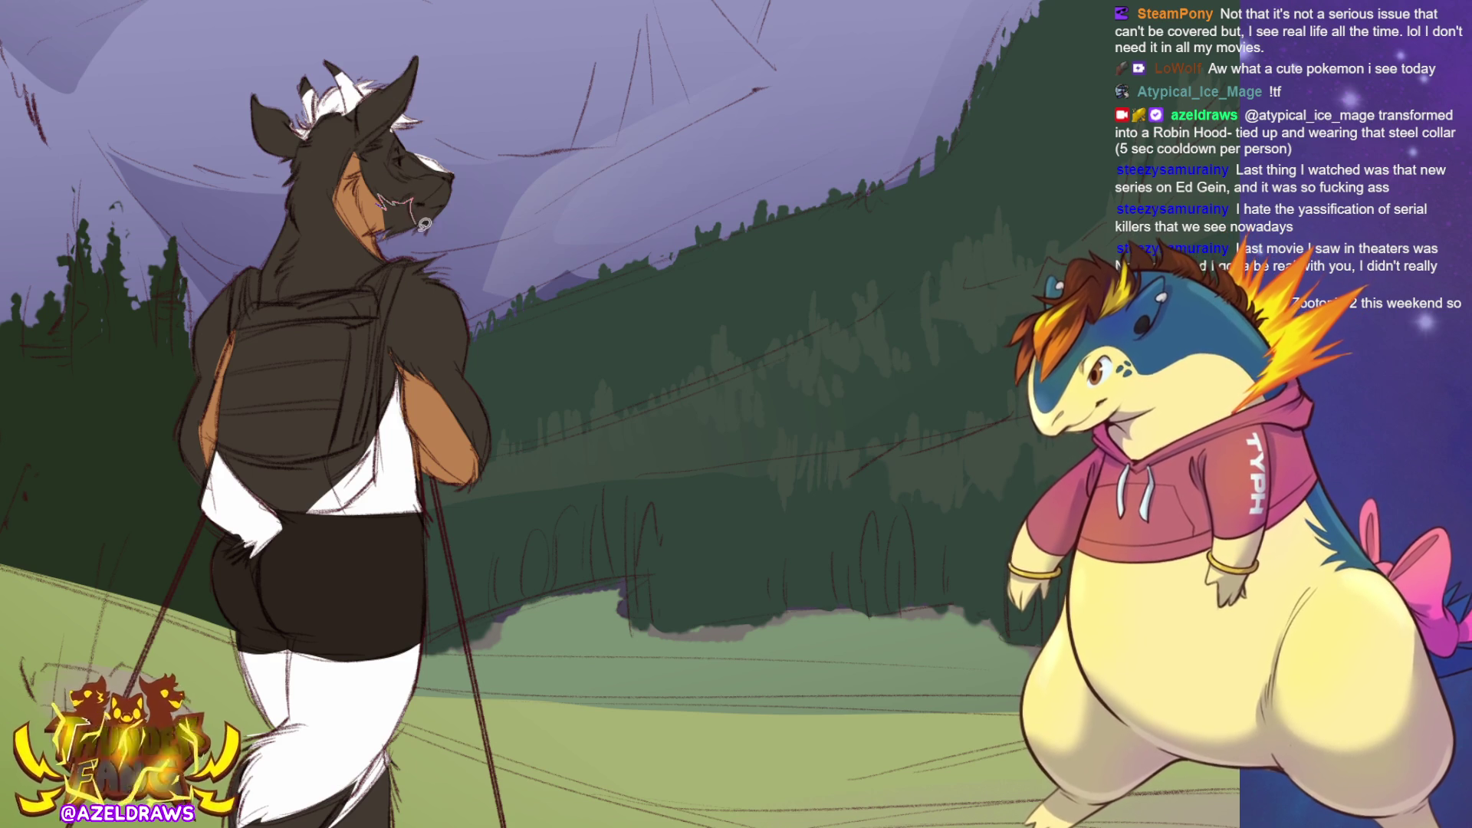
pyautogui.hotkey('ctrl', 'z')
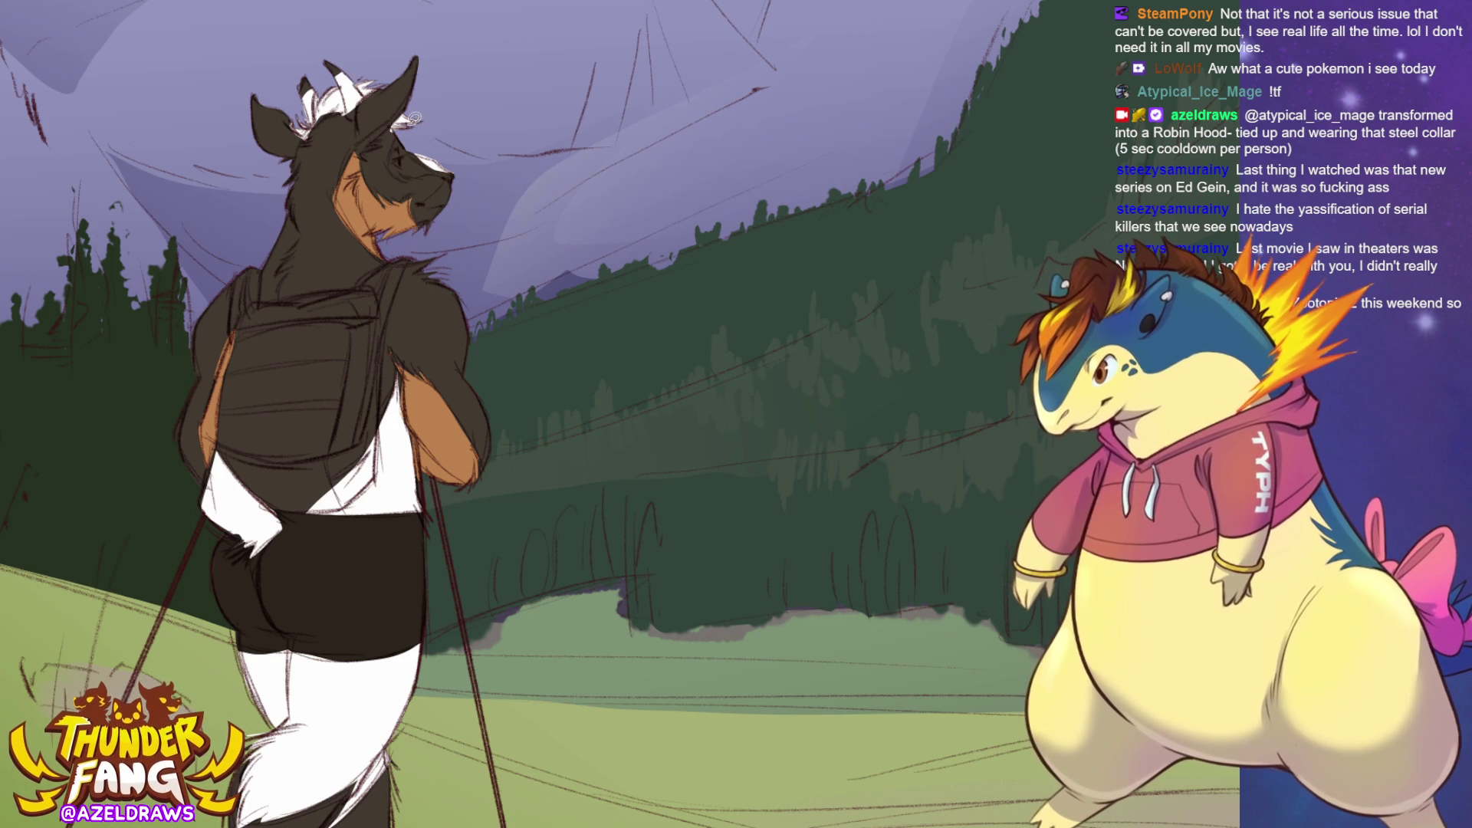
pyautogui.moveTo(400, 132)
pyautogui.mouseDown()
pyautogui.moveTo(403, 175)
pyautogui.moveTo(437, 169)
pyautogui.mouseUp()
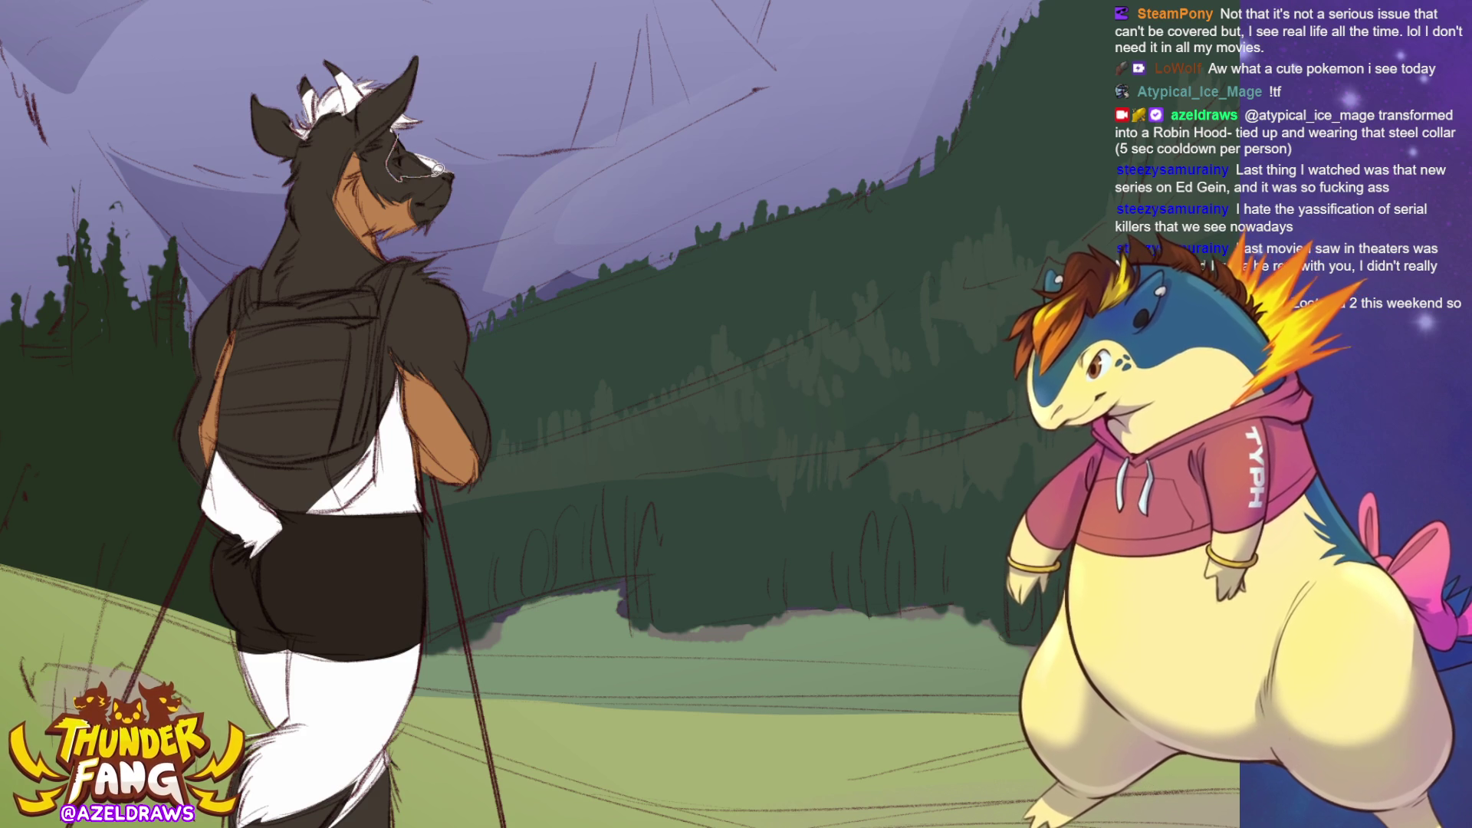
pyautogui.hotkey('ctrl', 'z')
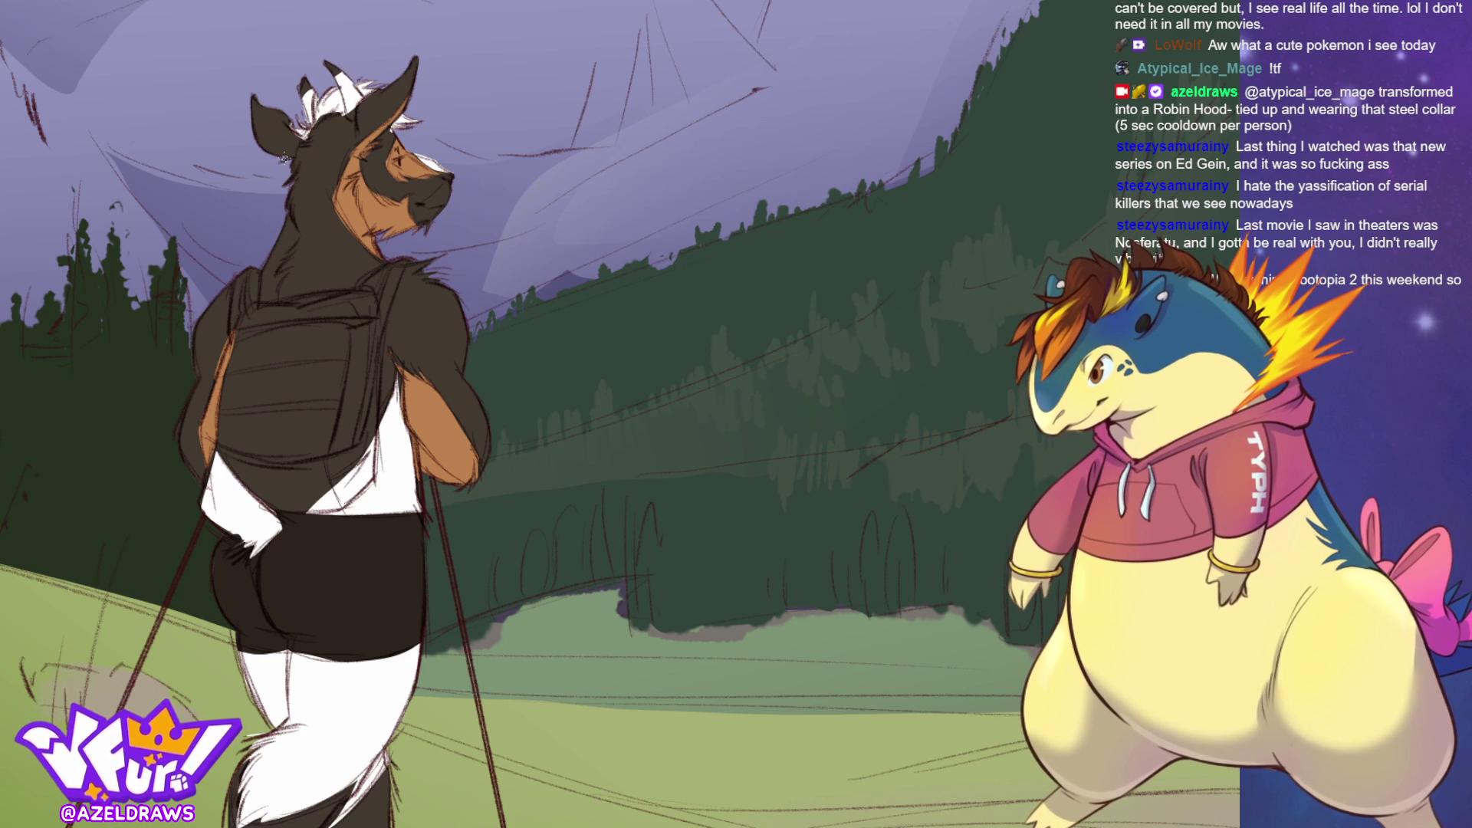
# Paint the inner ear lighter brown and fill the backpack's left edge with dark colour.
pyautogui.moveTo(251, 115); pyautogui.dragTo(287, 159)
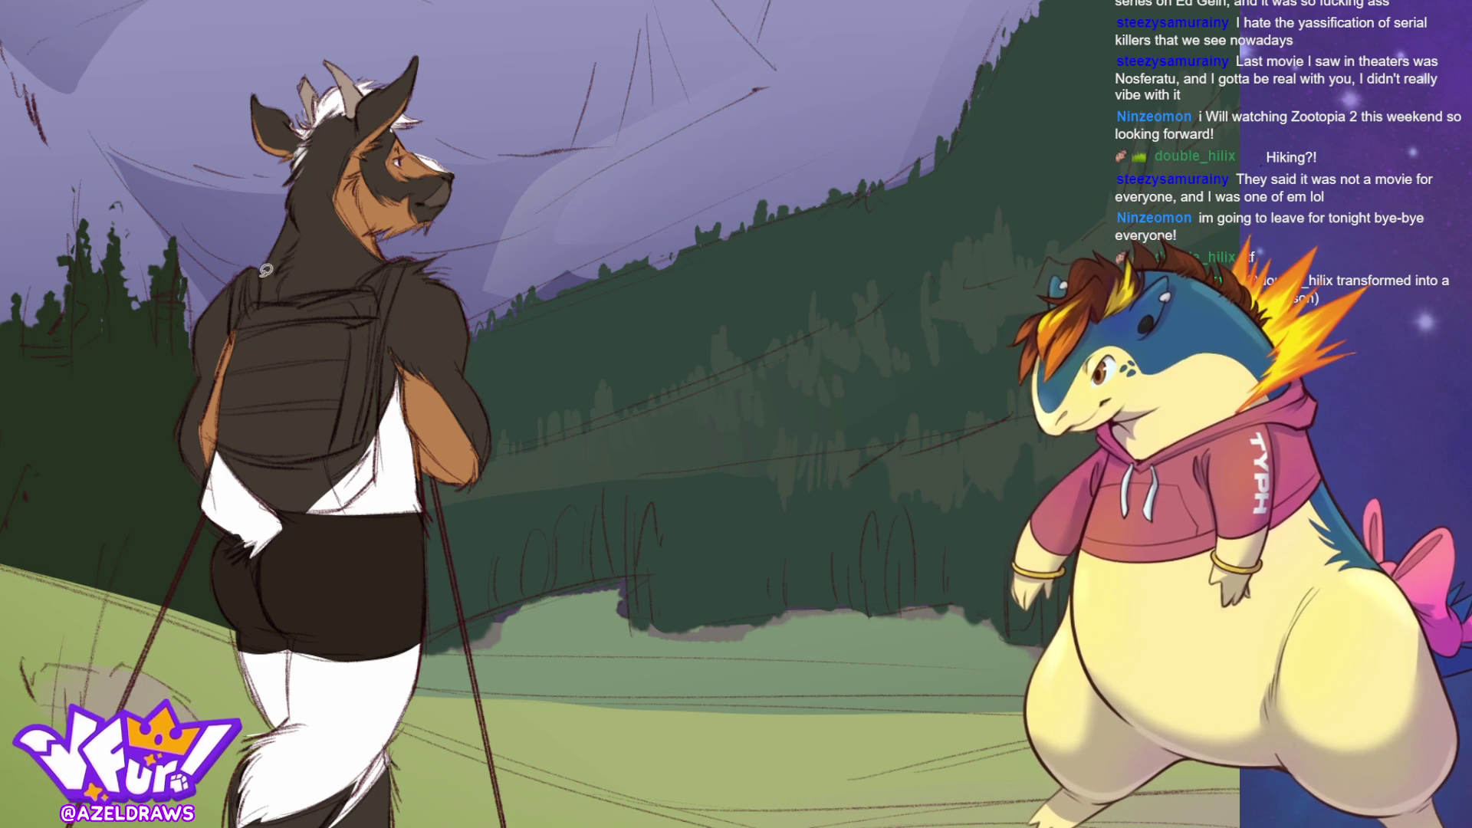
pyautogui.moveTo(266, 270)
pyautogui.mouseDown()
pyautogui.moveTo(263, 322)
pyautogui.moveTo(234, 341)
pyautogui.moveTo(254, 242)
pyautogui.mouseUp()
pyautogui.moveTo(247, 311)
pyautogui.mouseDown()
pyautogui.moveTo(407, 254)
pyautogui.moveTo(395, 300)
pyautogui.moveTo(291, 432)
pyautogui.moveTo(302, 417)
pyautogui.mouseUp()
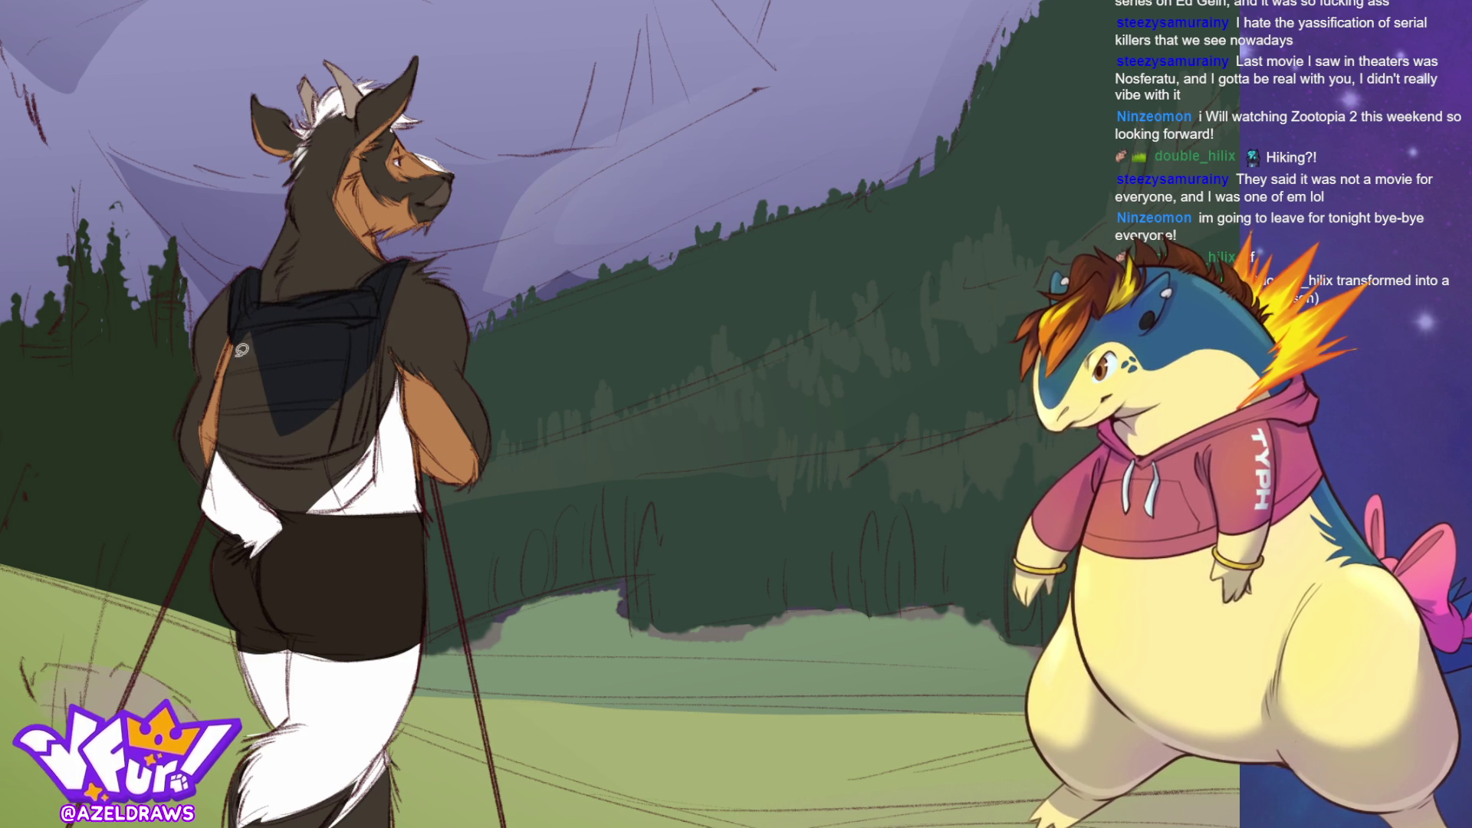
# Fill the backpack's lower part, edges and body solid black, undoing one stray stroke.
pyautogui.moveTo(239, 328)
pyautogui.mouseDown()
pyautogui.moveTo(224, 433)
pyautogui.moveTo(272, 464)
pyautogui.mouseUp()
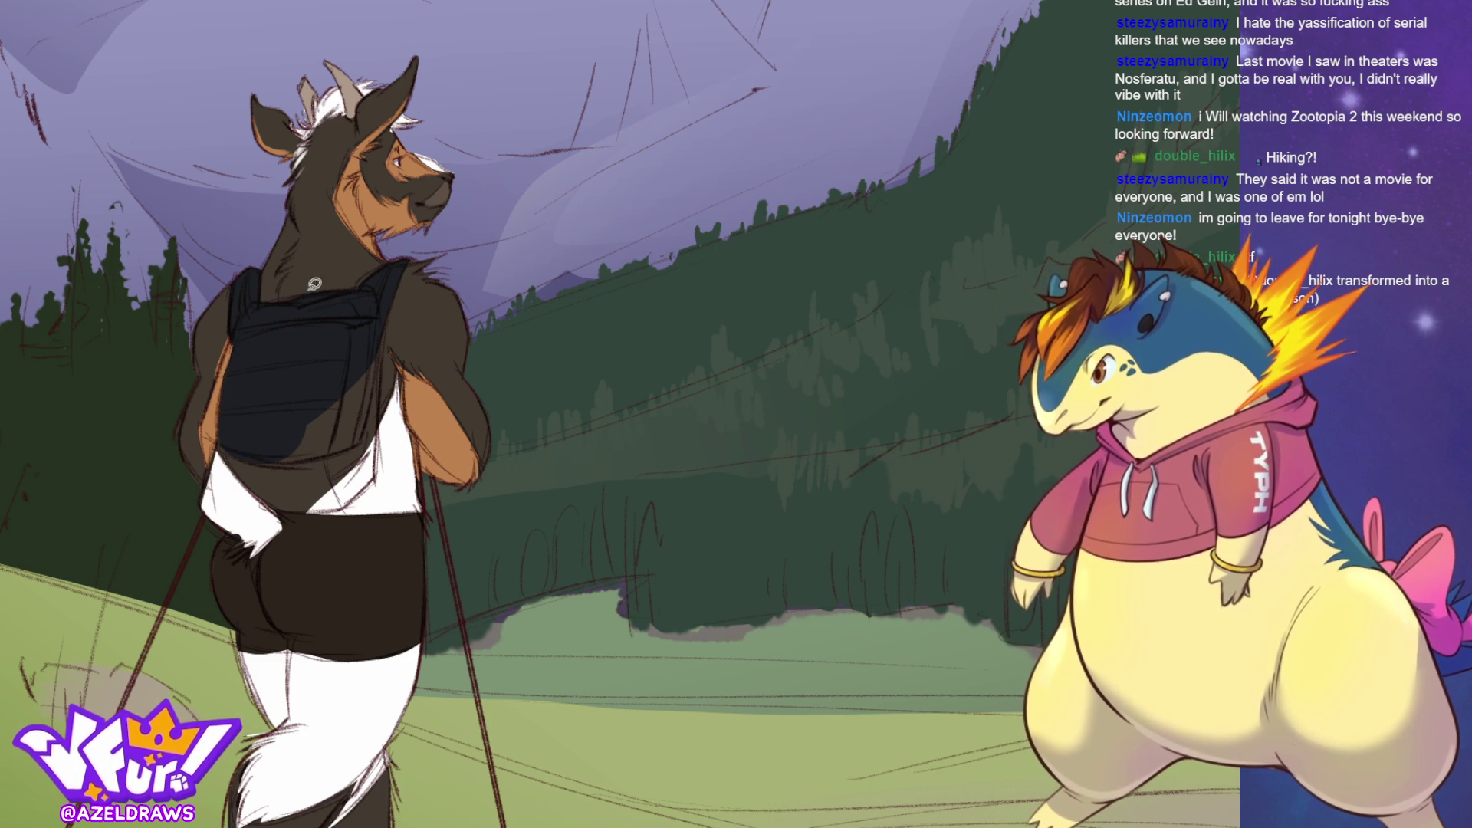
pyautogui.moveTo(284, 506)
pyautogui.mouseDown()
pyautogui.moveTo(348, 499)
pyautogui.moveTo(378, 471)
pyautogui.moveTo(392, 316)
pyautogui.moveTo(309, 443)
pyautogui.mouseUp()
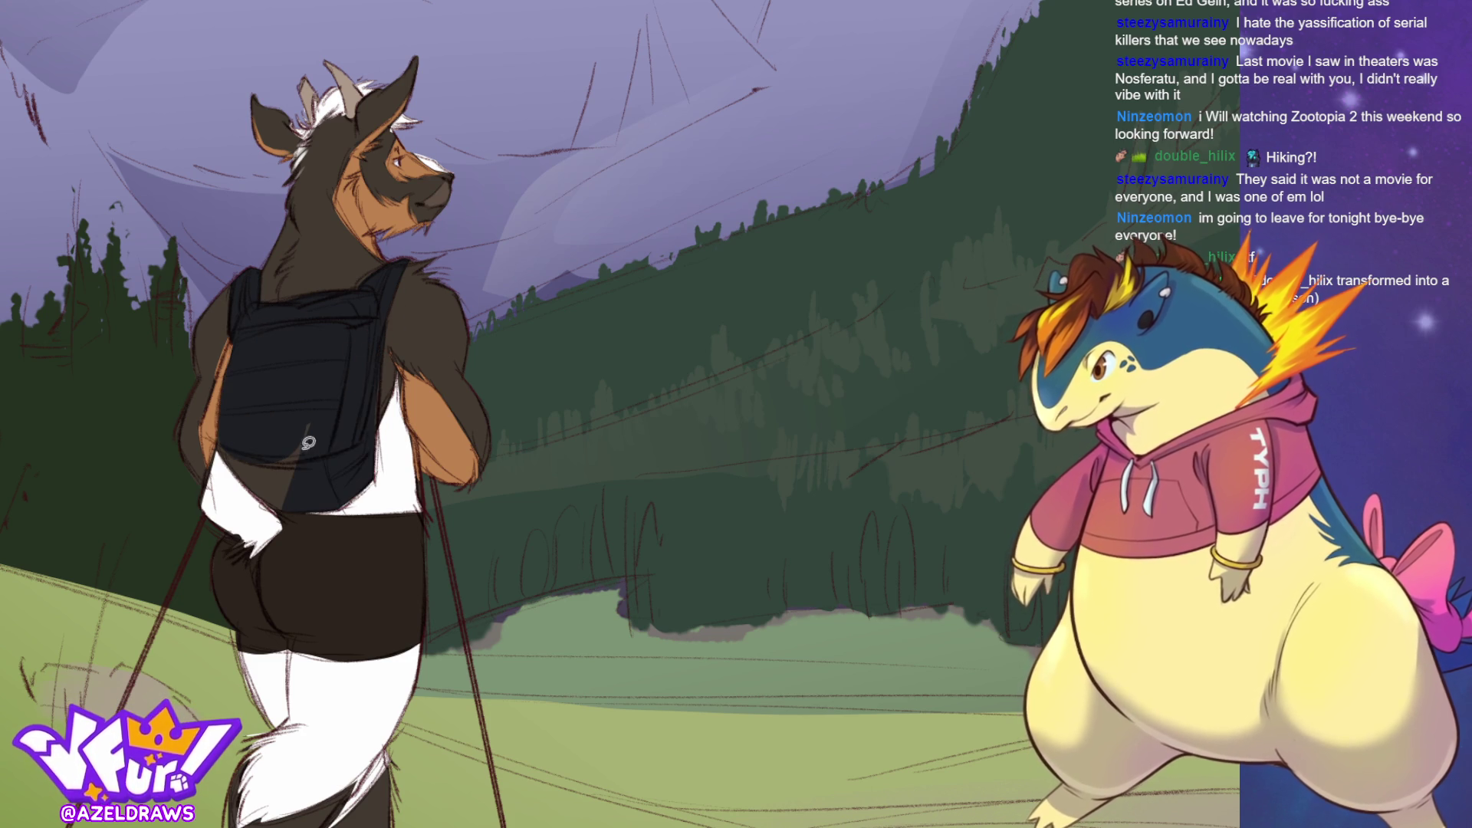
pyautogui.moveTo(383, 353)
pyautogui.mouseDown()
pyautogui.moveTo(389, 411)
pyautogui.moveTo(238, 429)
pyautogui.moveTo(222, 444)
pyautogui.mouseUp()
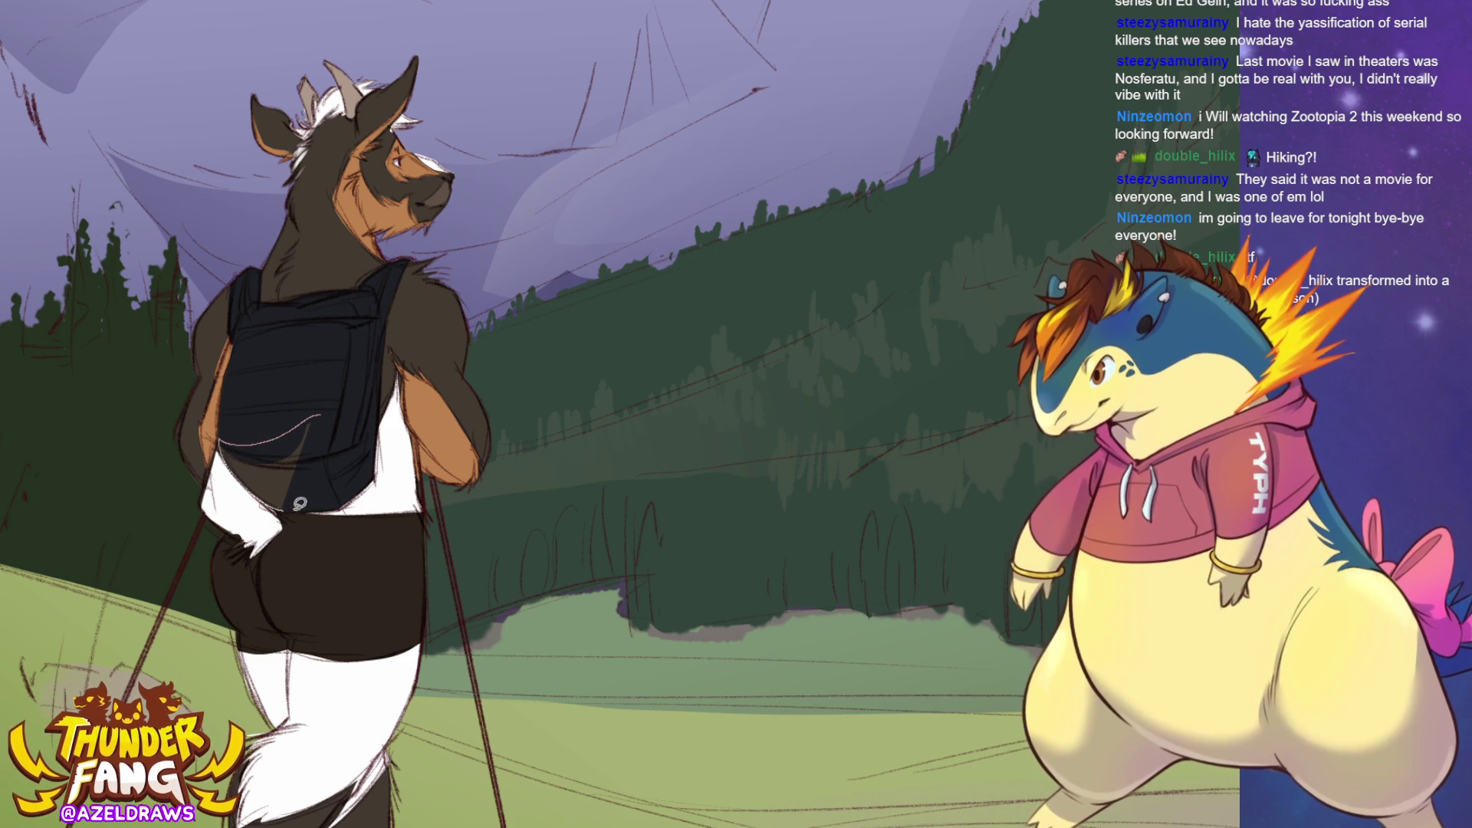
pyautogui.hotkey('ctrl', 'z')
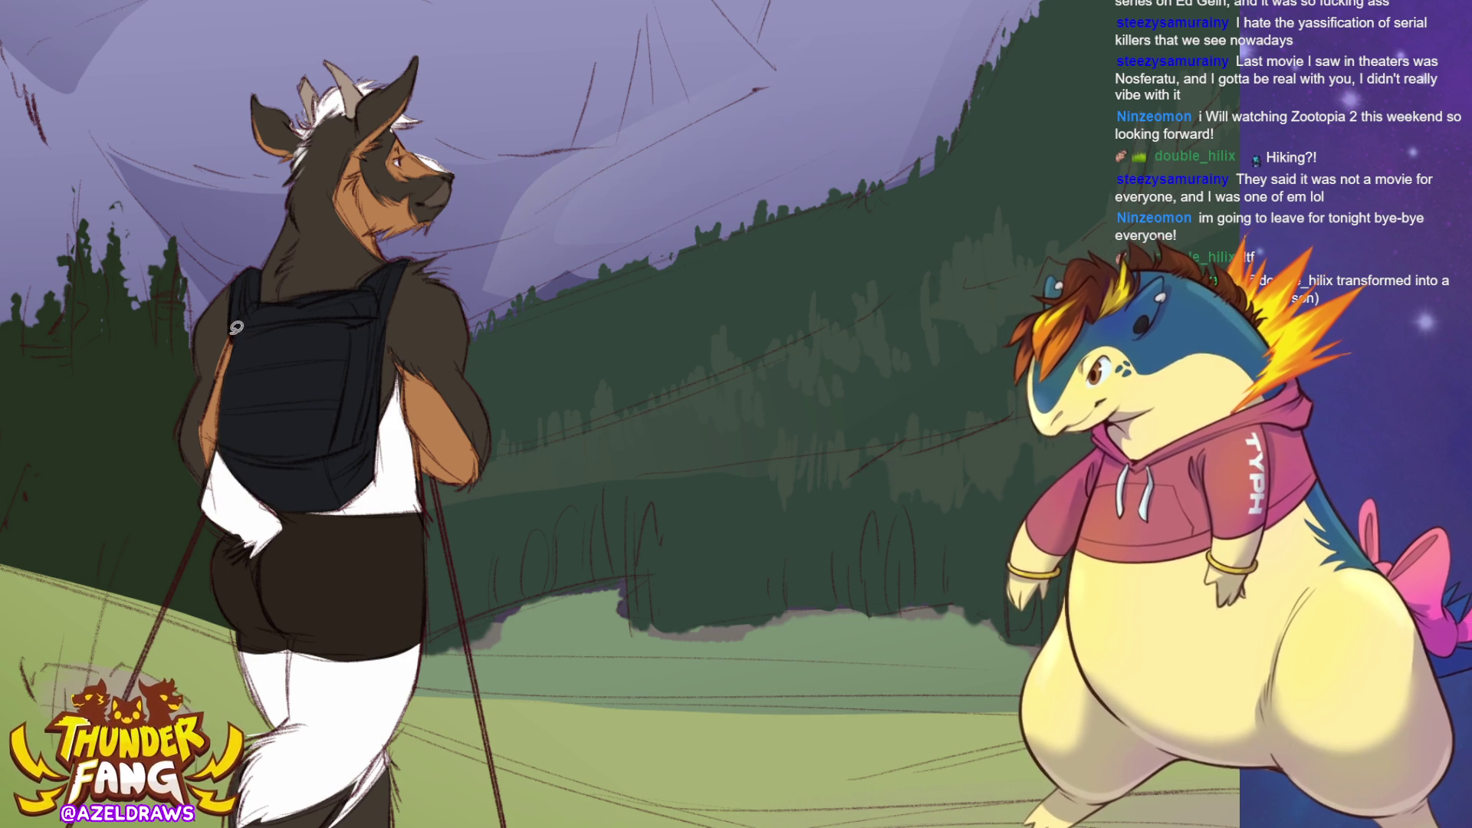
pyautogui.moveTo(236, 327)
pyautogui.mouseDown()
pyautogui.moveTo(210, 431)
pyautogui.moveTo(234, 414)
pyautogui.mouseUp()
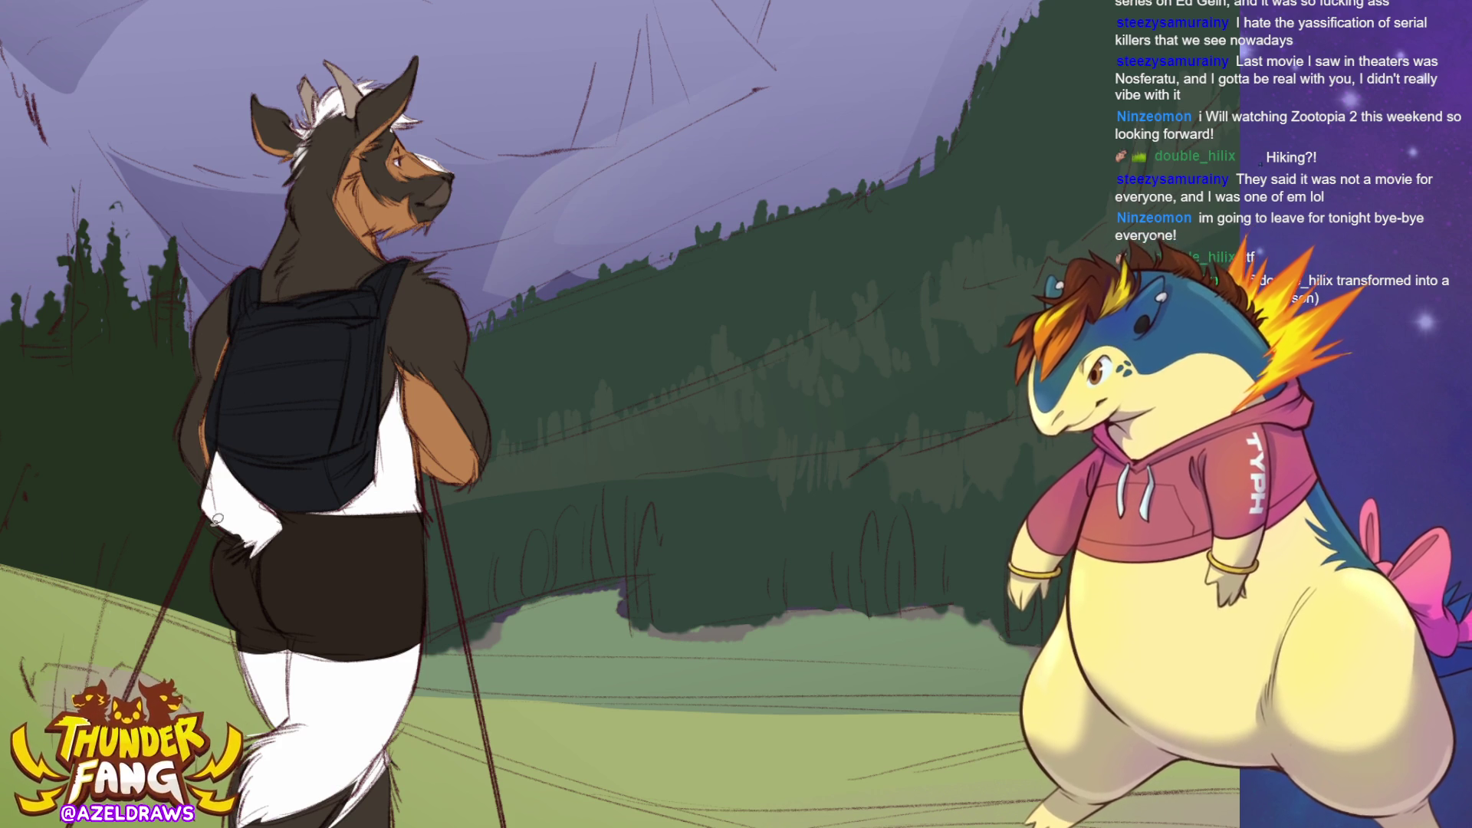
pyautogui.hotkey('ctrl', '0')
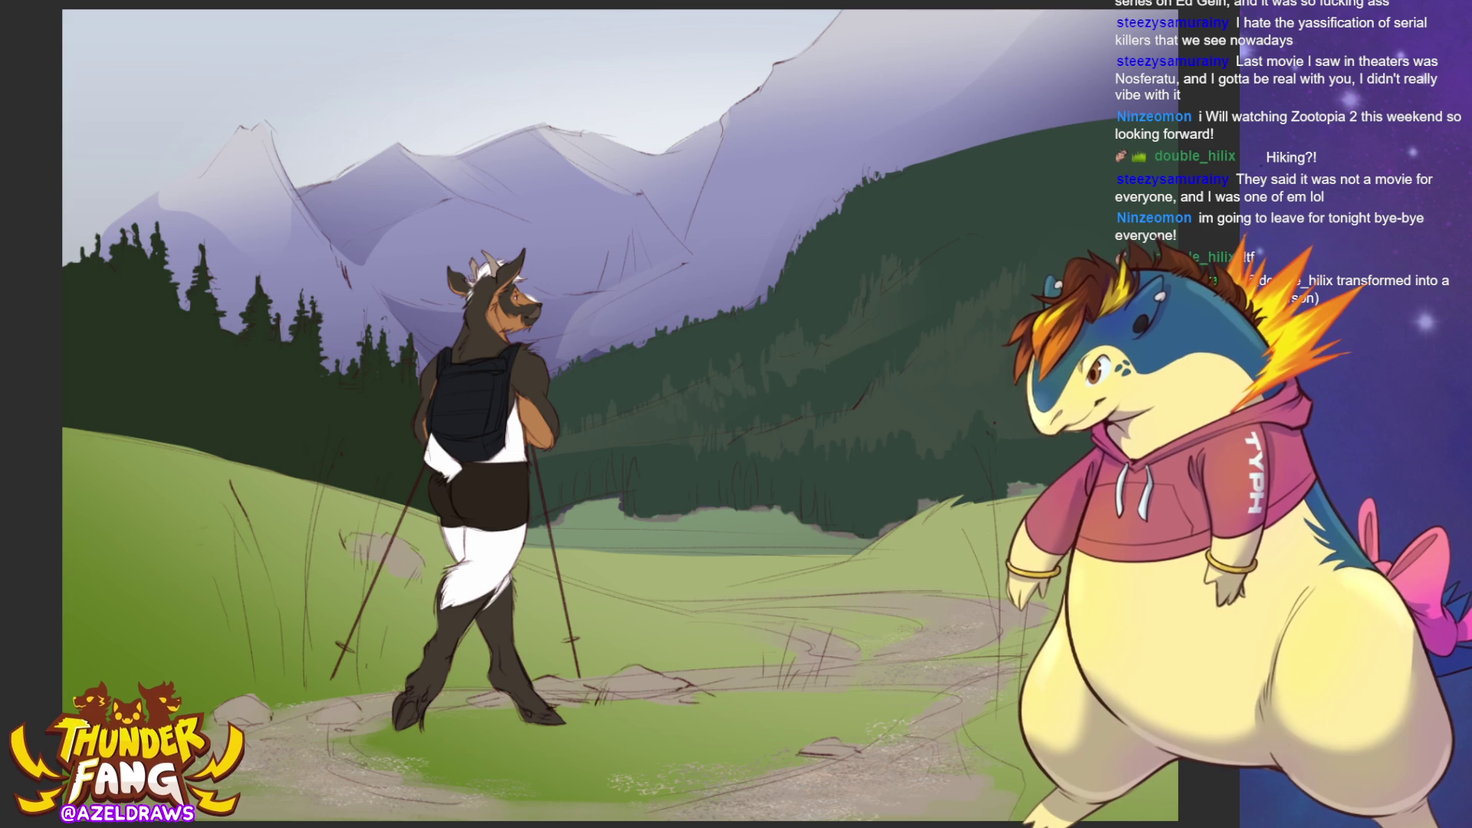
# Eyedrop the dark colour from the goat's backpack.
pyautogui.keyDown('ctrl'); pyautogui.click(520, 420); pyautogui.keyUp('ctrl')
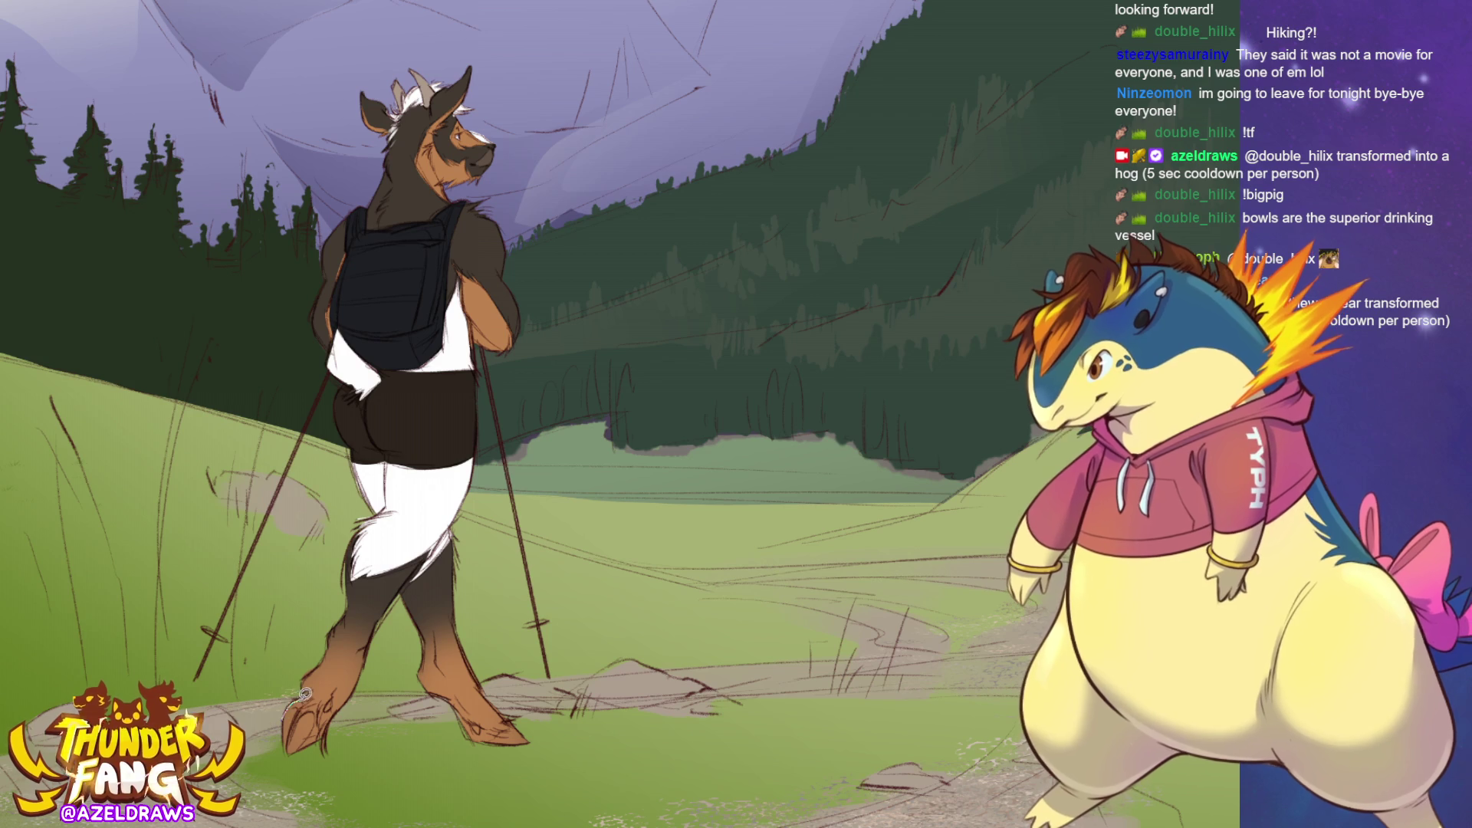
# Lasso-fill the back hoof and then the front hoof with solid dark grey.
pyautogui.moveTo(305, 694)
pyautogui.mouseDown()
pyautogui.moveTo(325, 702)
pyautogui.moveTo(325, 736)
pyautogui.moveTo(302, 759)
pyautogui.mouseUp()
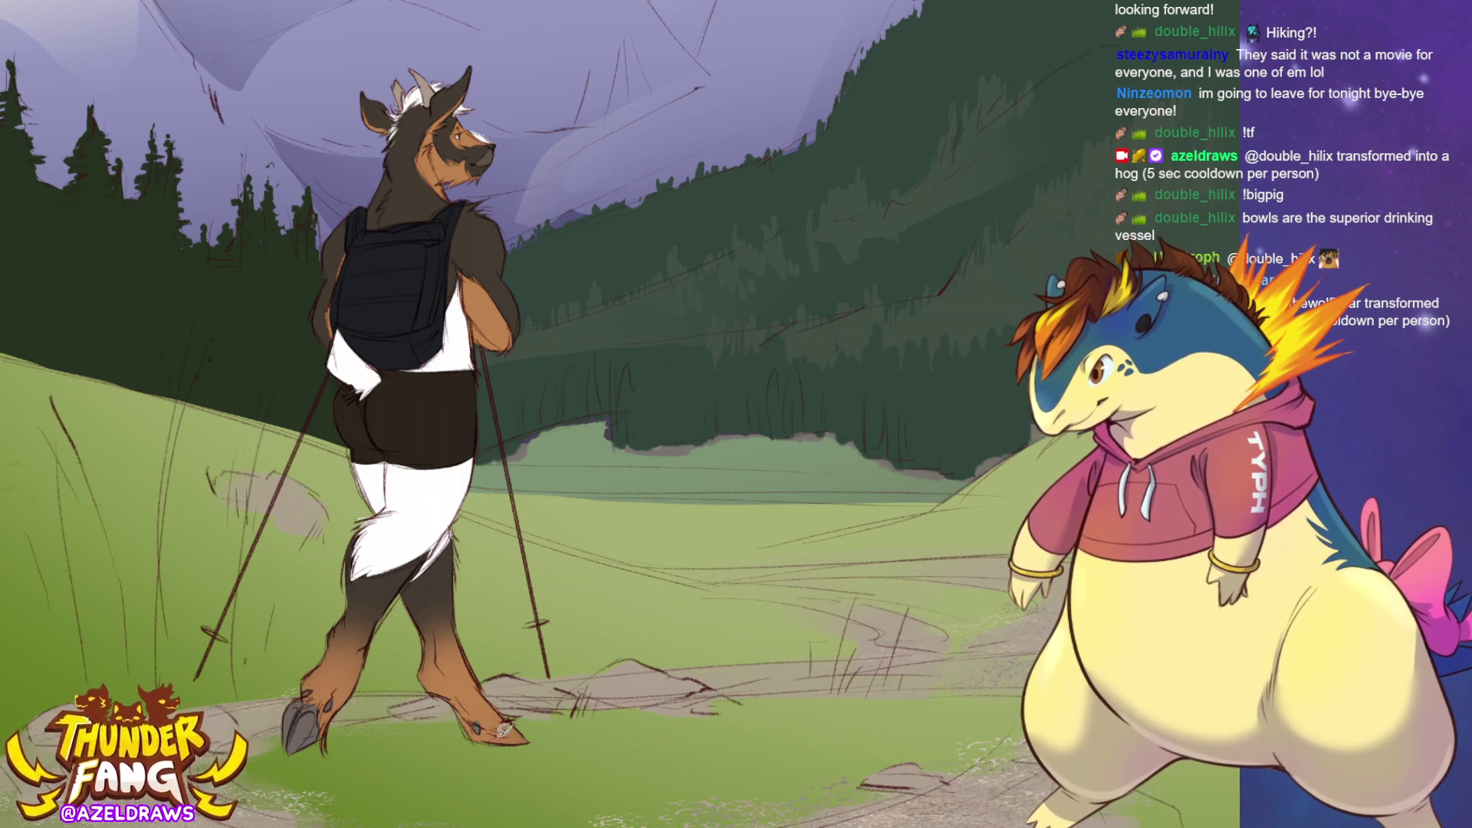
pyautogui.moveTo(504, 730); pyautogui.dragTo(494, 737)
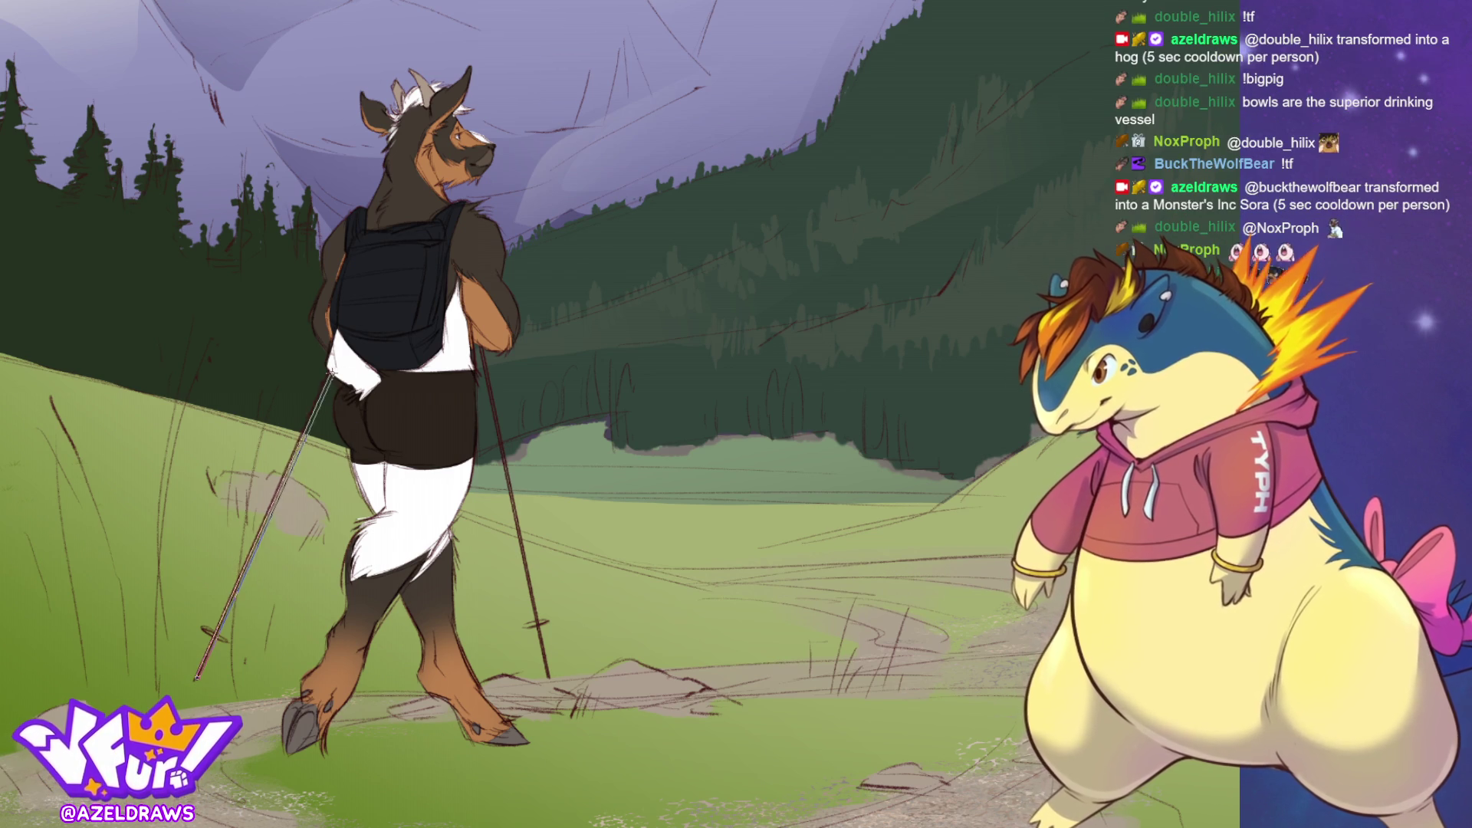
# Re-ink the left and right trekking poles as bold straight dark lines.
pyautogui.moveTo(330, 373); pyautogui.dragTo(198, 676)
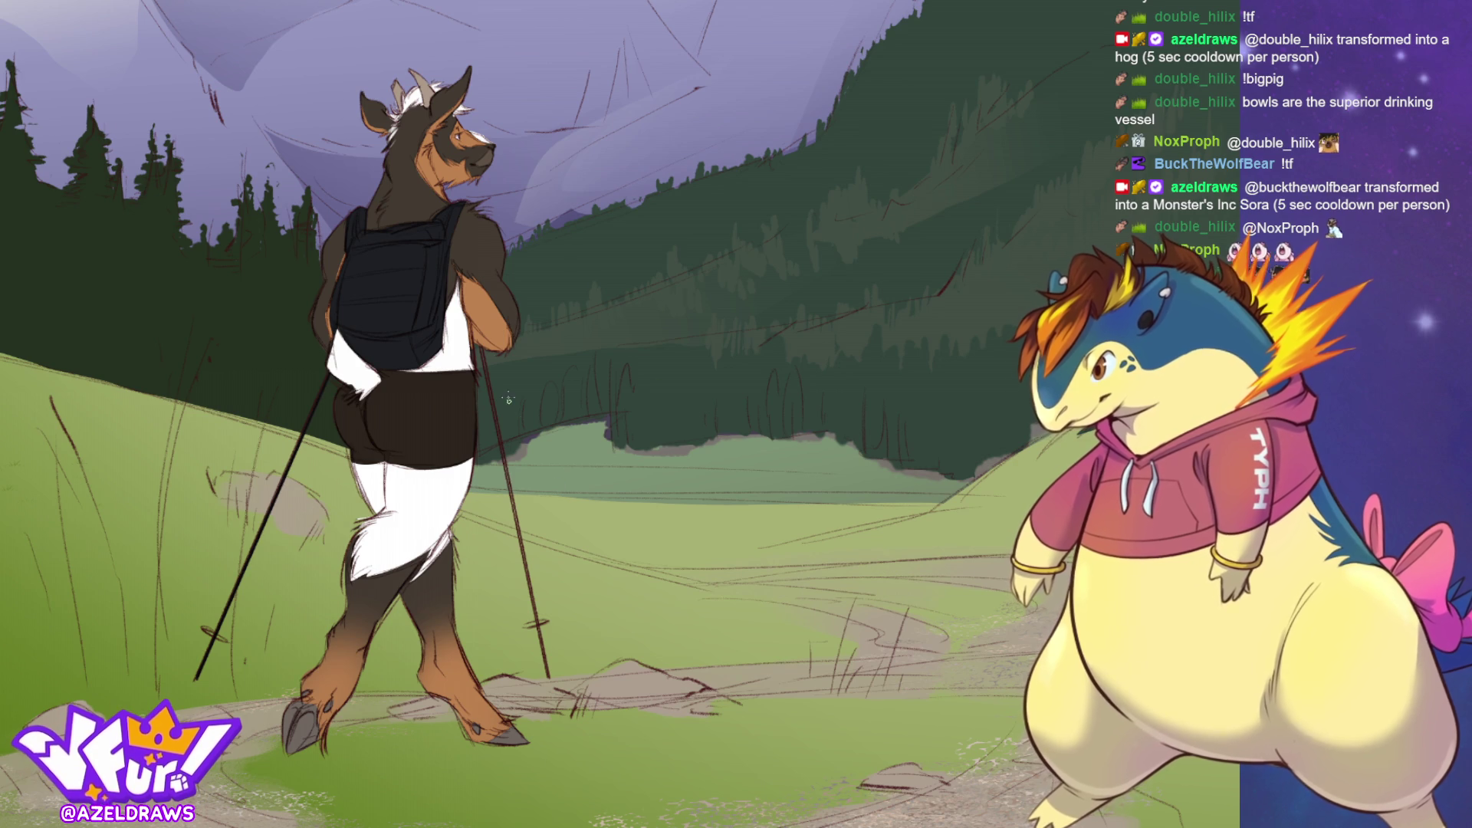
pyautogui.moveTo(481, 349); pyautogui.dragTo(549, 672)
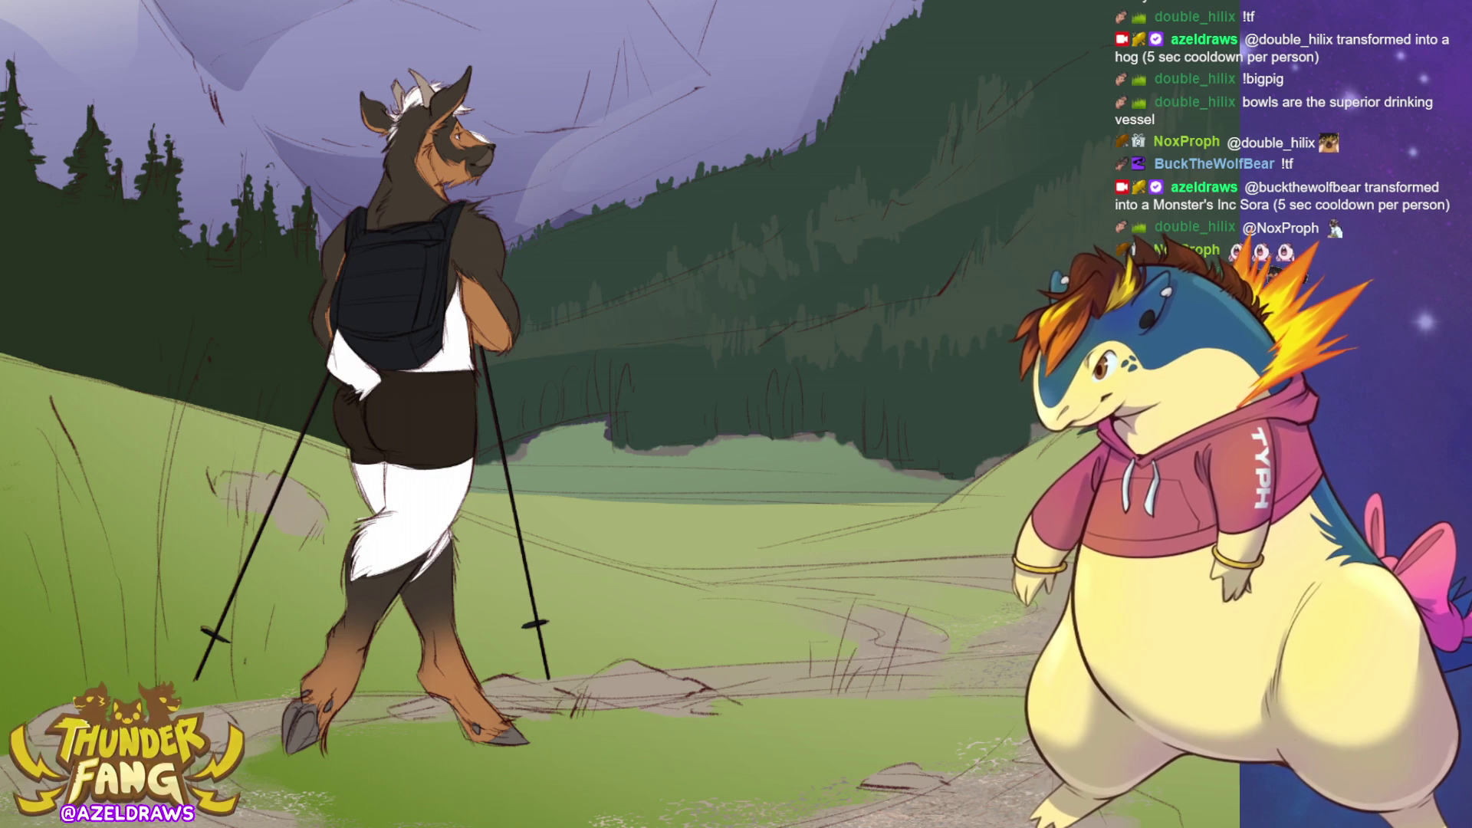
# Fit the drawing to the view, then zoom out to show the whole painting.
pyautogui.hotkey('ctrl', '0')
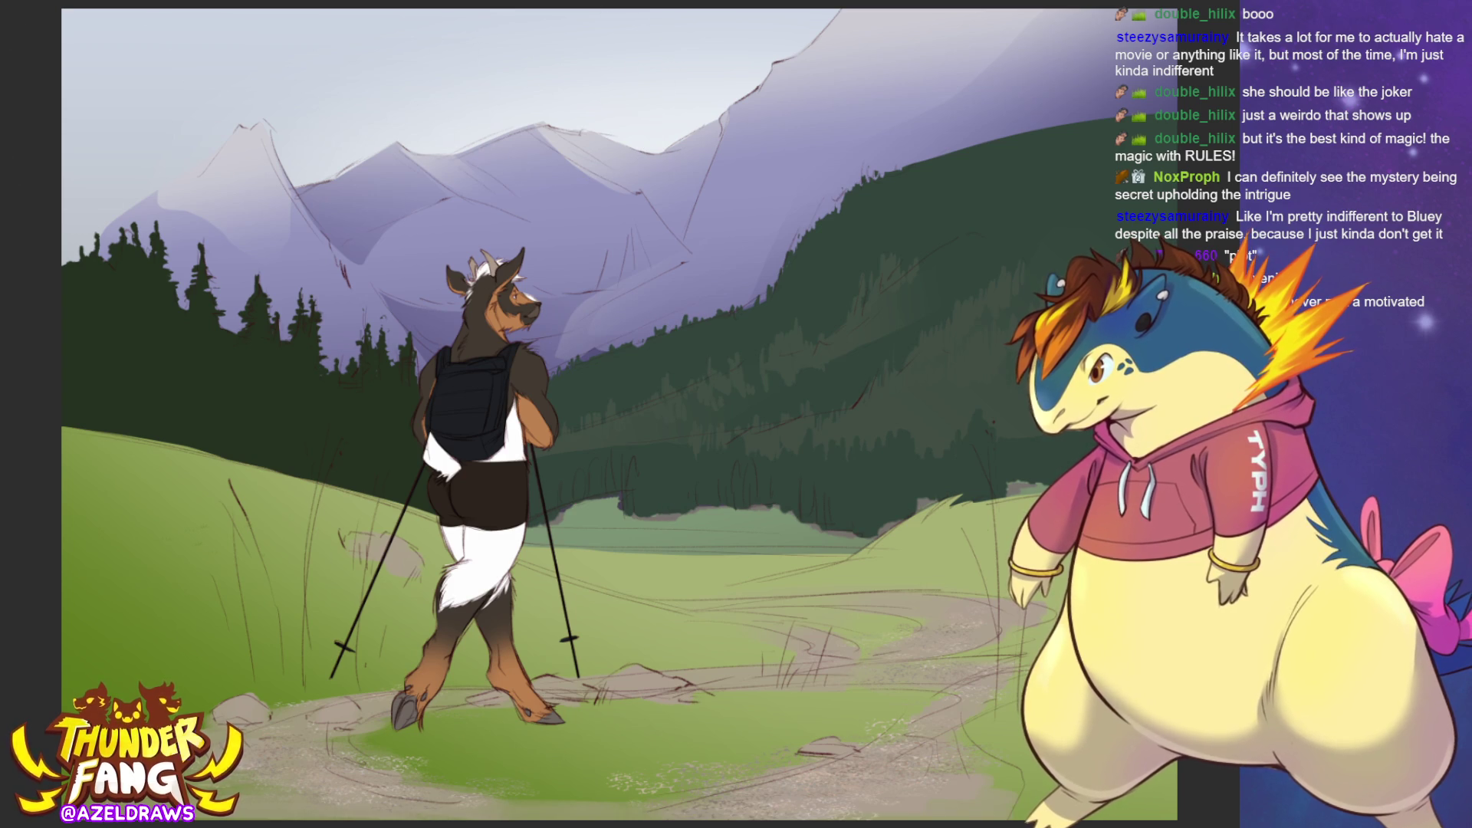
pyautogui.hotkey('ctrl', '-')
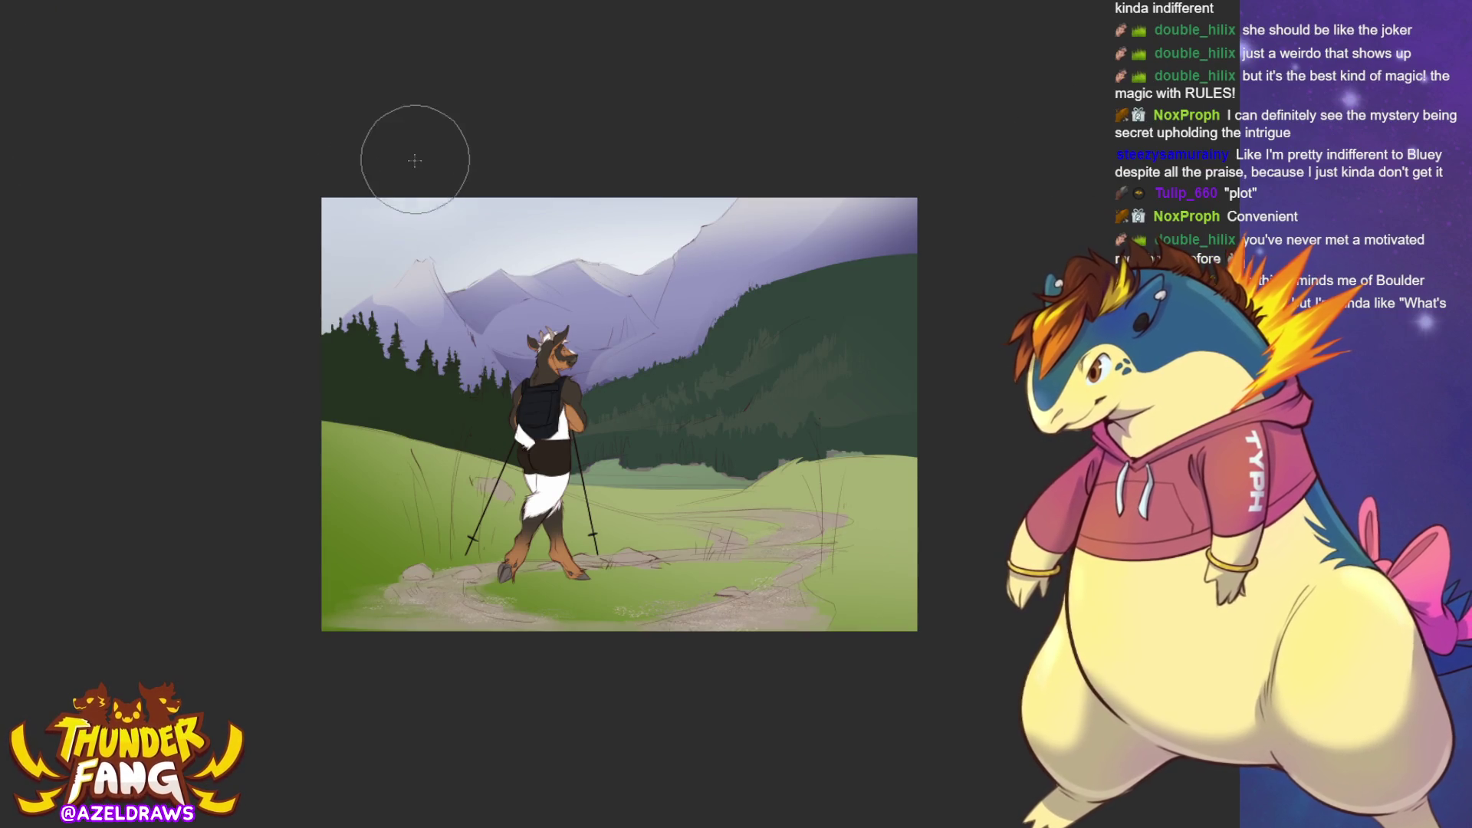
# Airbrush a soft white haze down the painting's left edge, redoing strokes until it looks right.
pyautogui.moveTo(415, 160)
pyautogui.mouseDown()
pyautogui.moveTo(322, 355)
pyautogui.moveTo(479, 670)
pyautogui.mouseUp()
pyautogui.hotkey('ctrl', 'z')
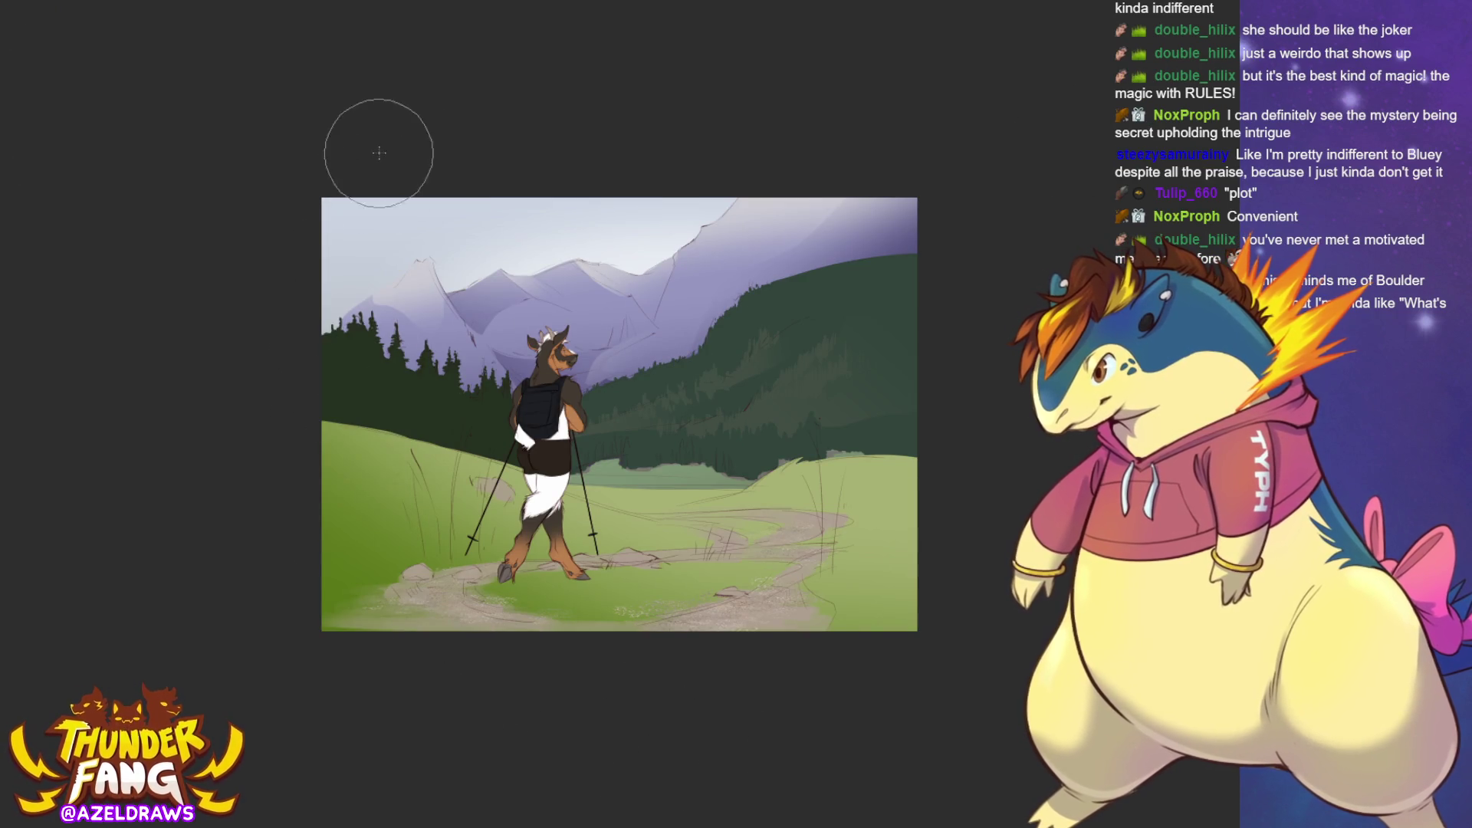
pyautogui.moveTo(378, 152)
pyautogui.mouseDown()
pyautogui.moveTo(384, 641)
pyautogui.moveTo(295, 286)
pyautogui.mouseUp()
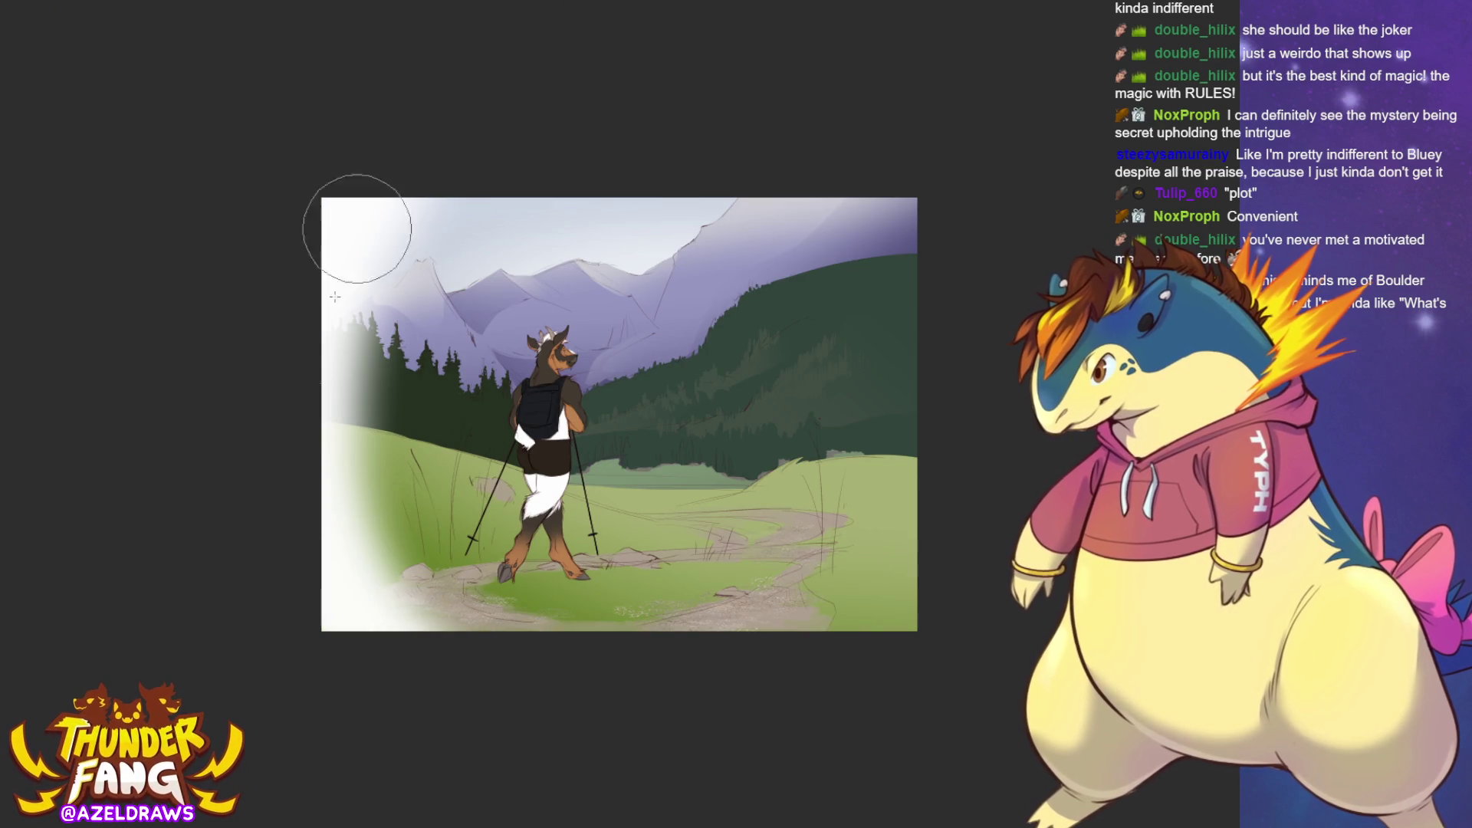
pyautogui.moveTo(356, 228); pyautogui.dragTo(651, 772)
pyautogui.moveTo(371, 197); pyautogui.dragTo(309, 409)
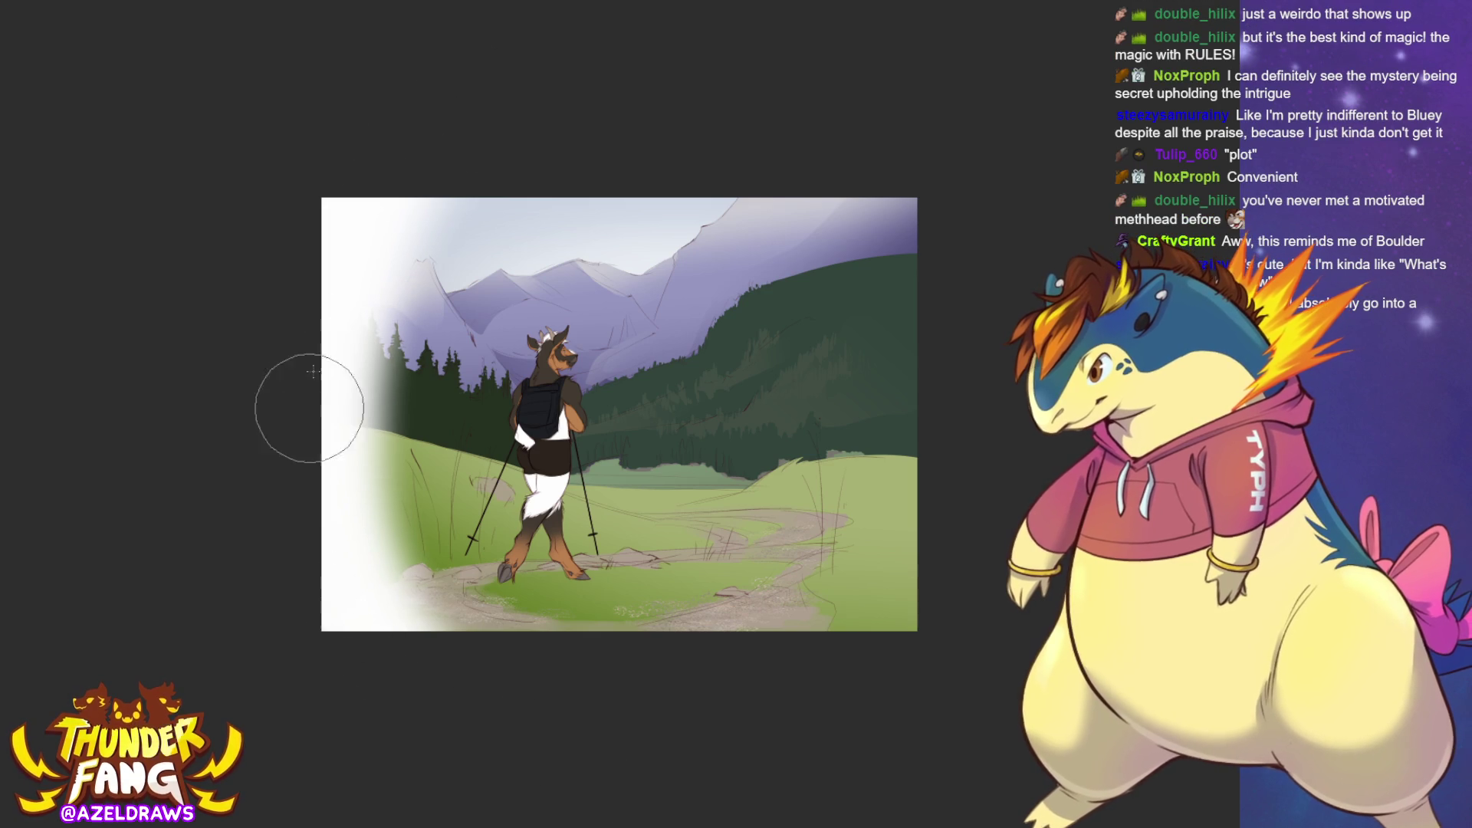
pyautogui.moveTo(361, 499); pyautogui.dragTo(650, 680)
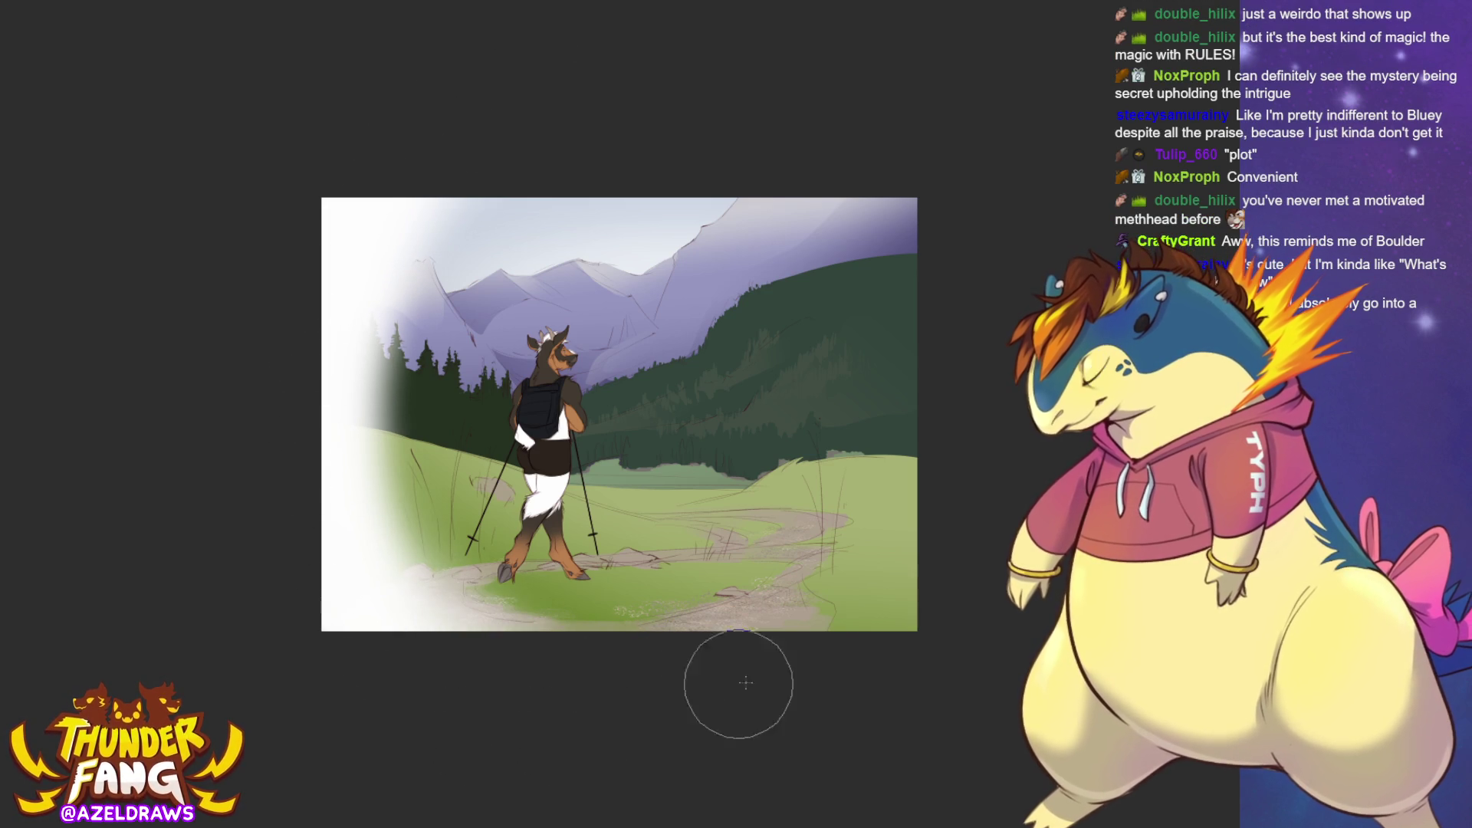
pyautogui.hotkey('ctrl', 'z')
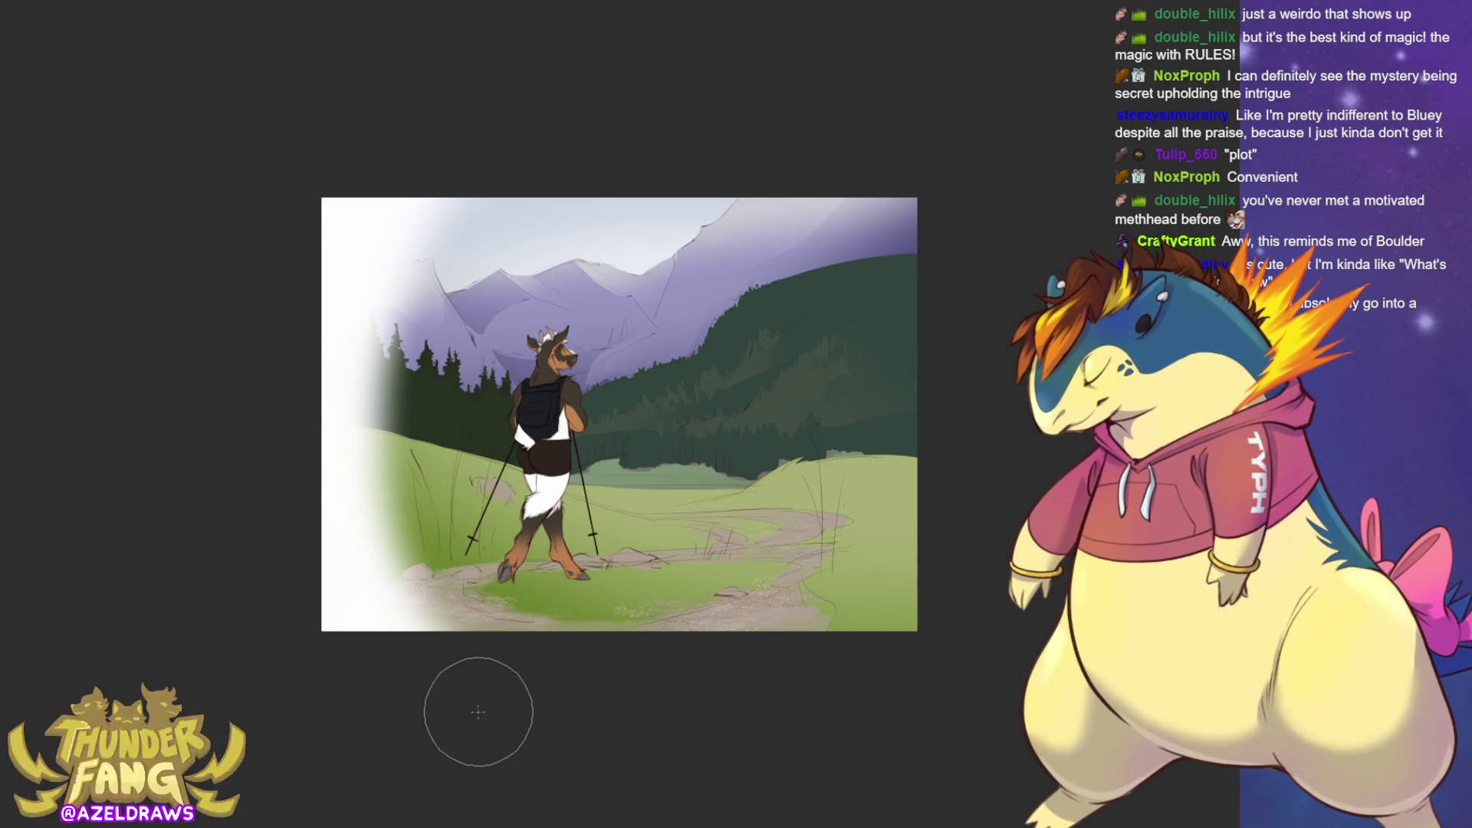
pyautogui.hotkey('ctrl', 'z')
pyautogui.hotkey('ctrl', 'z')
pyautogui.hotkey('ctrl', 'z')
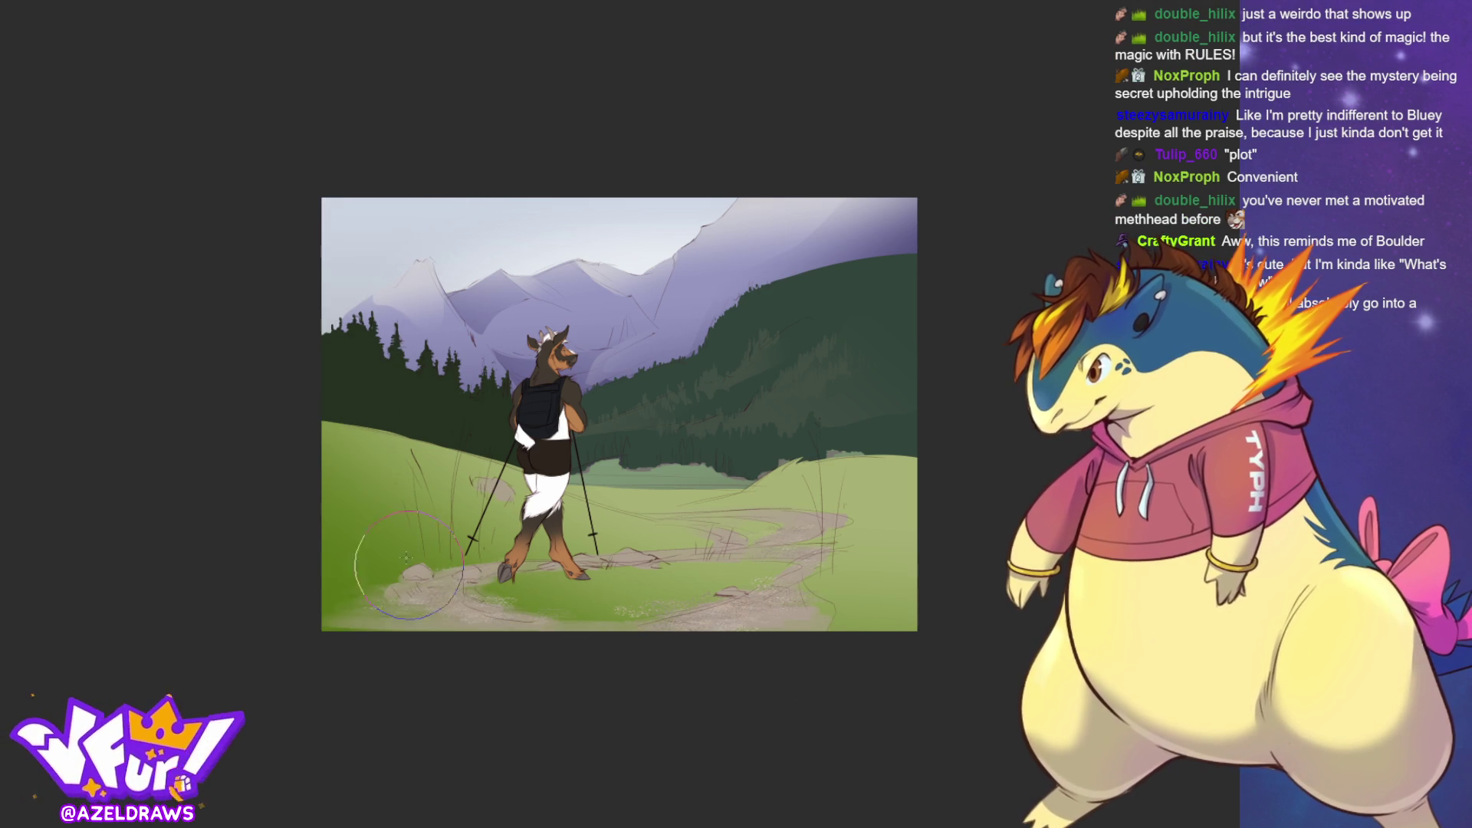
pyautogui.moveTo(388, 181); pyautogui.dragTo(591, 739)
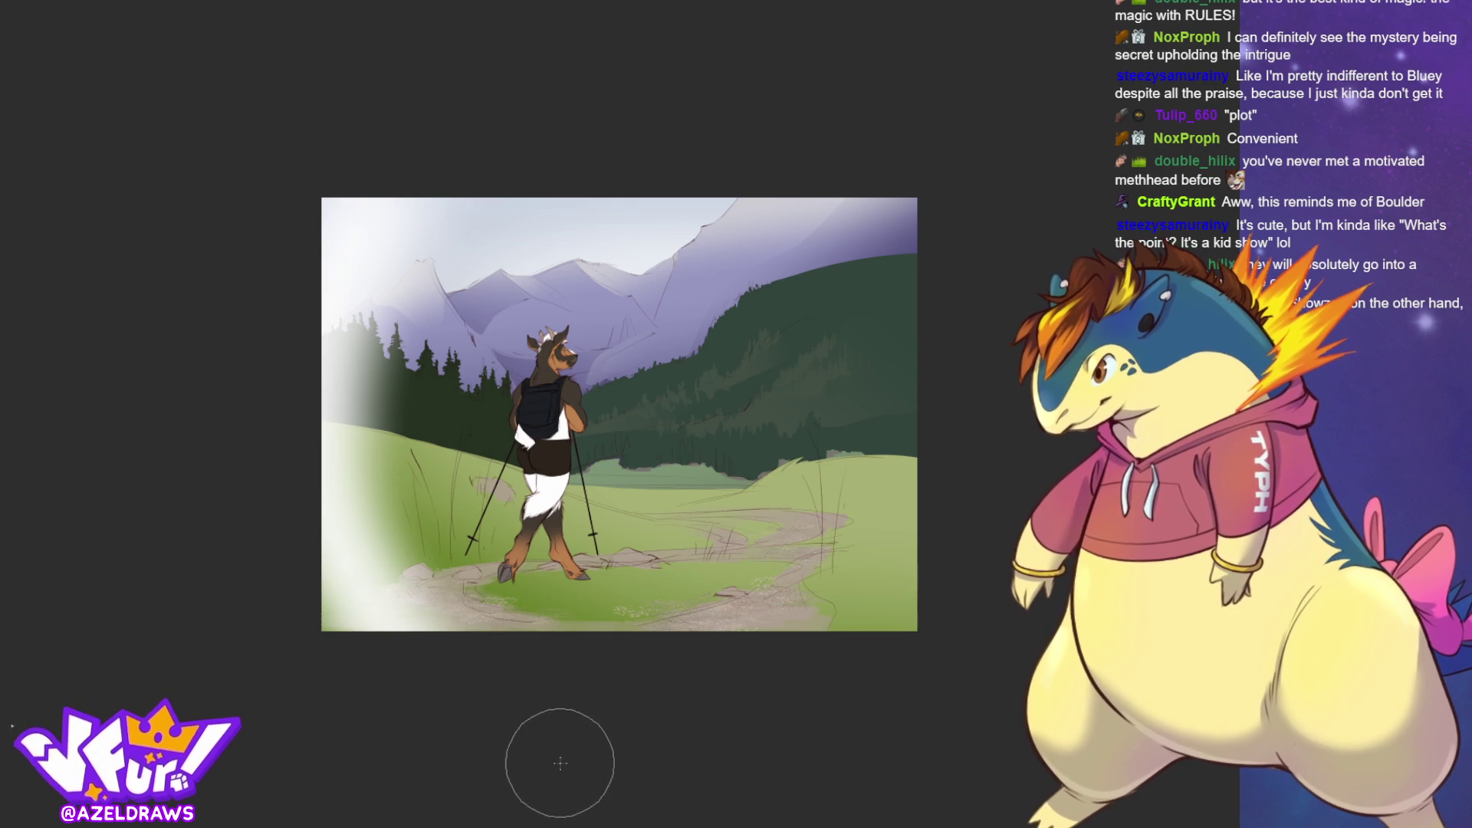
pyautogui.hotkey('ctrl', 'z')
pyautogui.moveTo(394, 165)
pyautogui.mouseDown()
pyautogui.moveTo(371, 217)
pyautogui.moveTo(517, 726)
pyautogui.mouseUp()
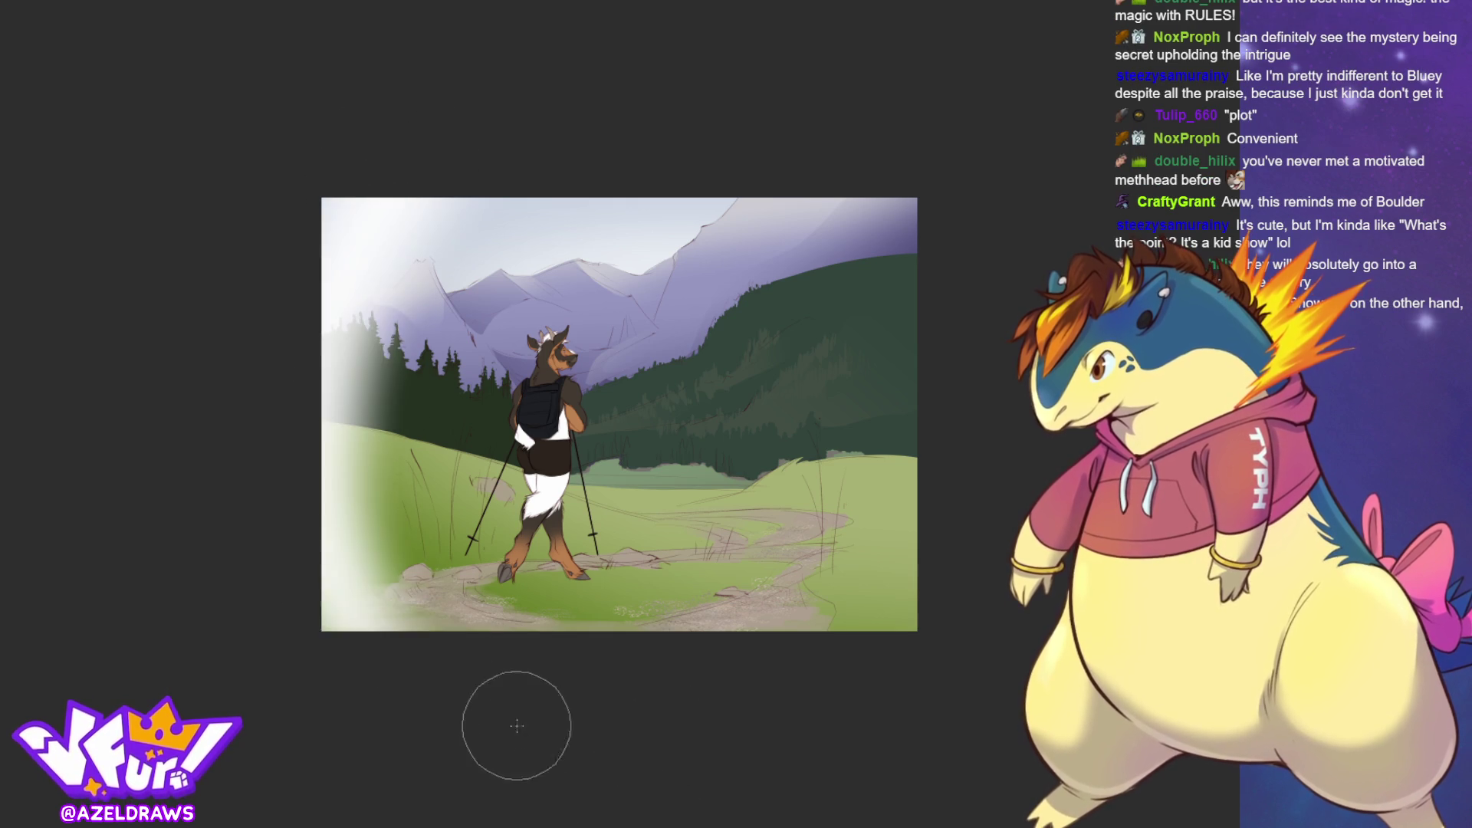
pyautogui.hotkey('ctrl', 'z')
pyautogui.moveTo(427, 131); pyautogui.dragTo(404, 683)
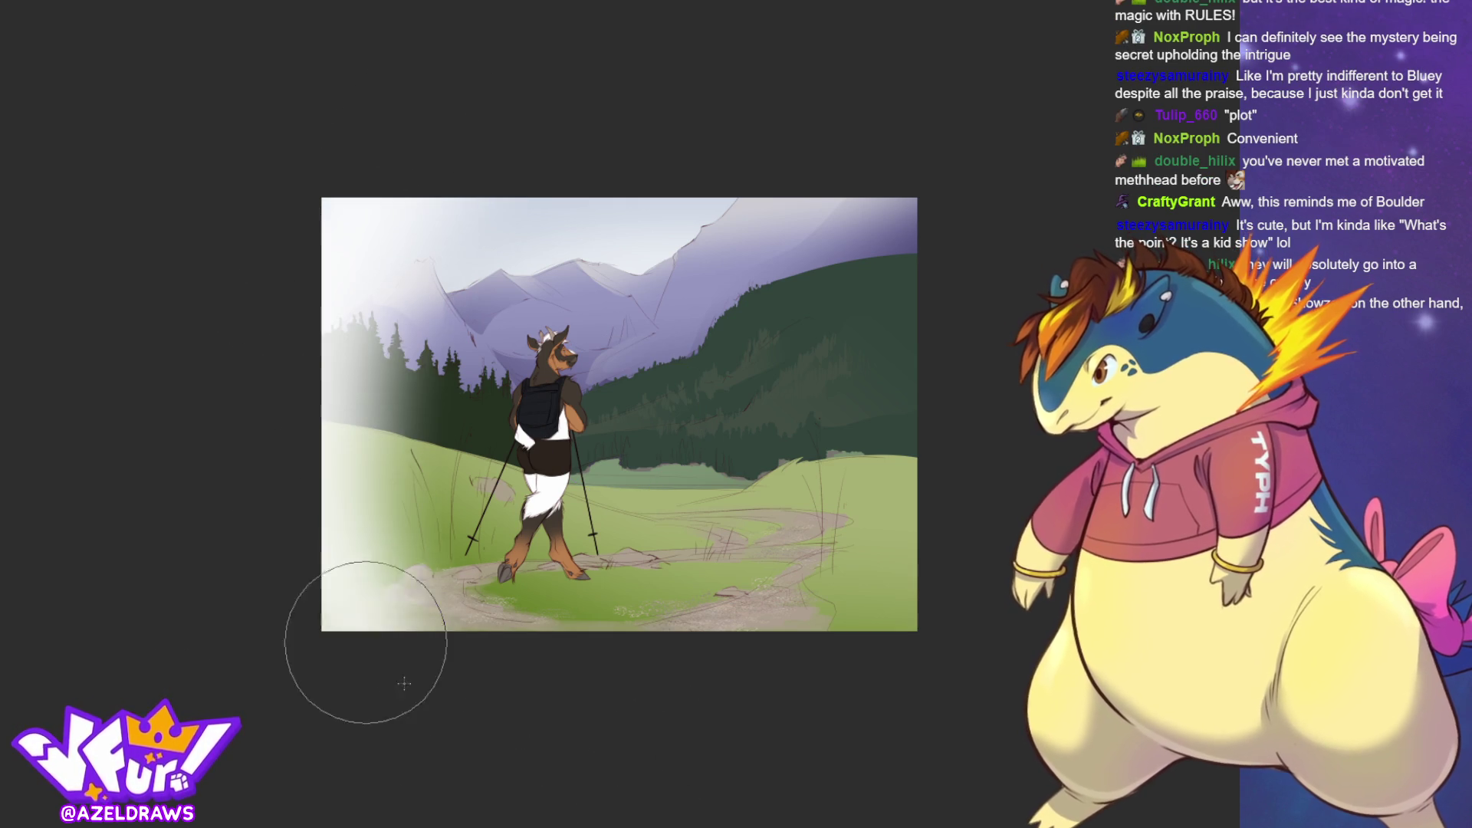
# Add a soft white haze along the right edge and top-right corner, then fit the canvas to the window.
pyautogui.moveTo(906, 145); pyautogui.dragTo(803, 793)
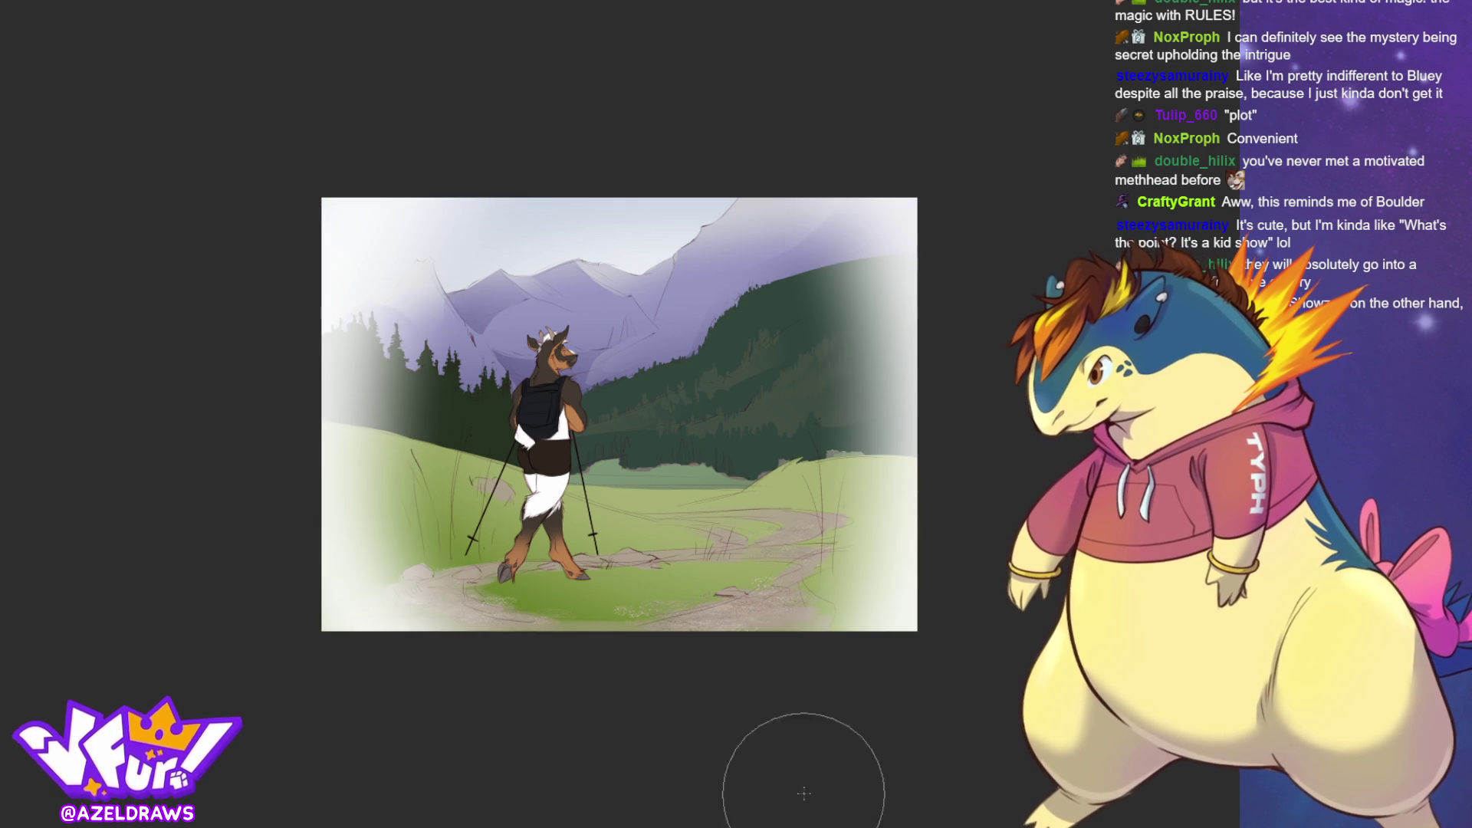
pyautogui.hotkey('ctrl', 'z')
pyautogui.moveTo(930, 171)
pyautogui.mouseDown()
pyautogui.moveTo(927, 585)
pyautogui.moveTo(872, 682)
pyautogui.mouseUp()
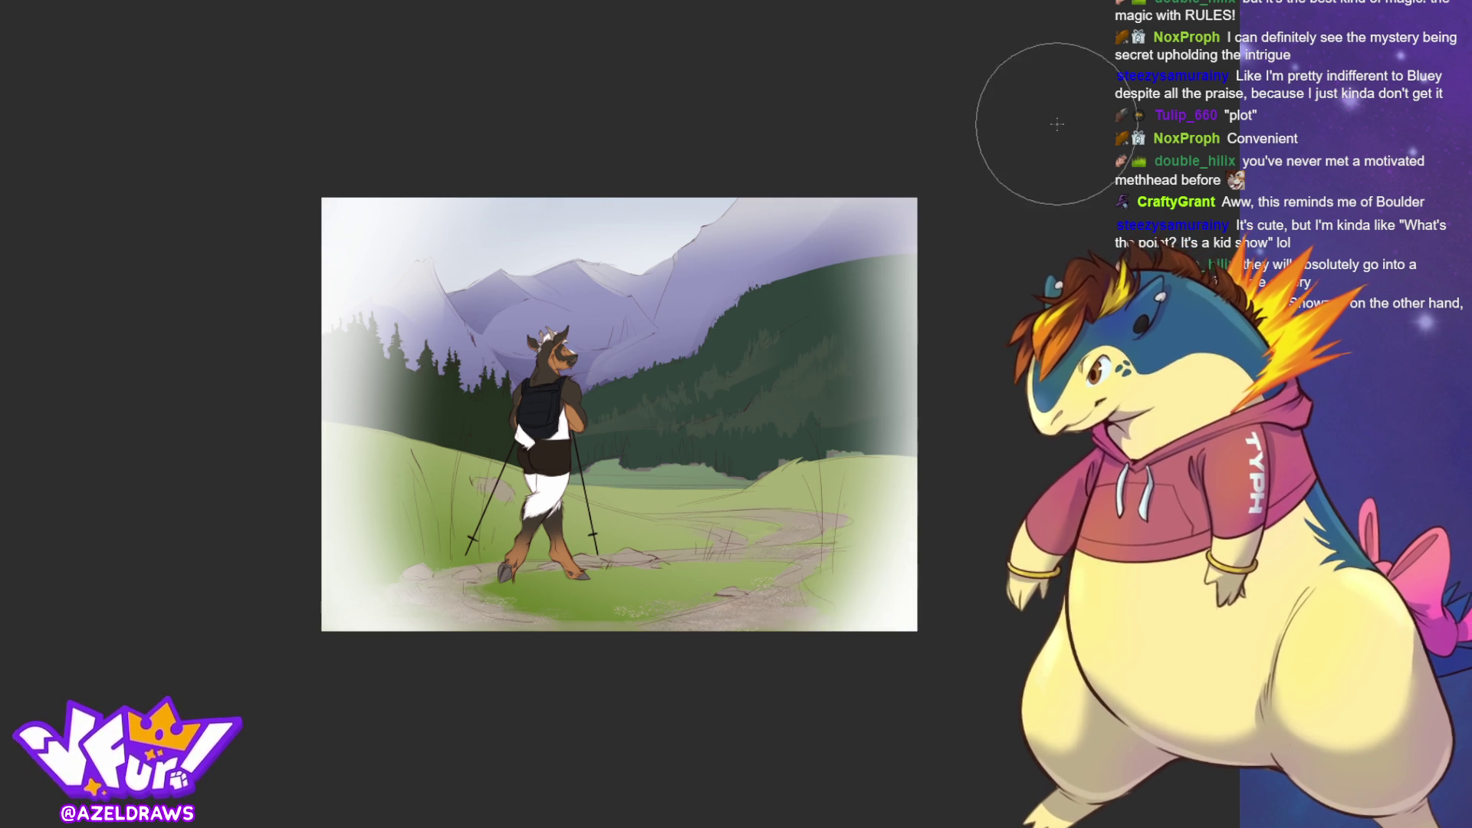
pyautogui.moveTo(1057, 124); pyautogui.dragTo(946, 591)
pyautogui.moveTo(952, 427); pyautogui.dragTo(794, 115)
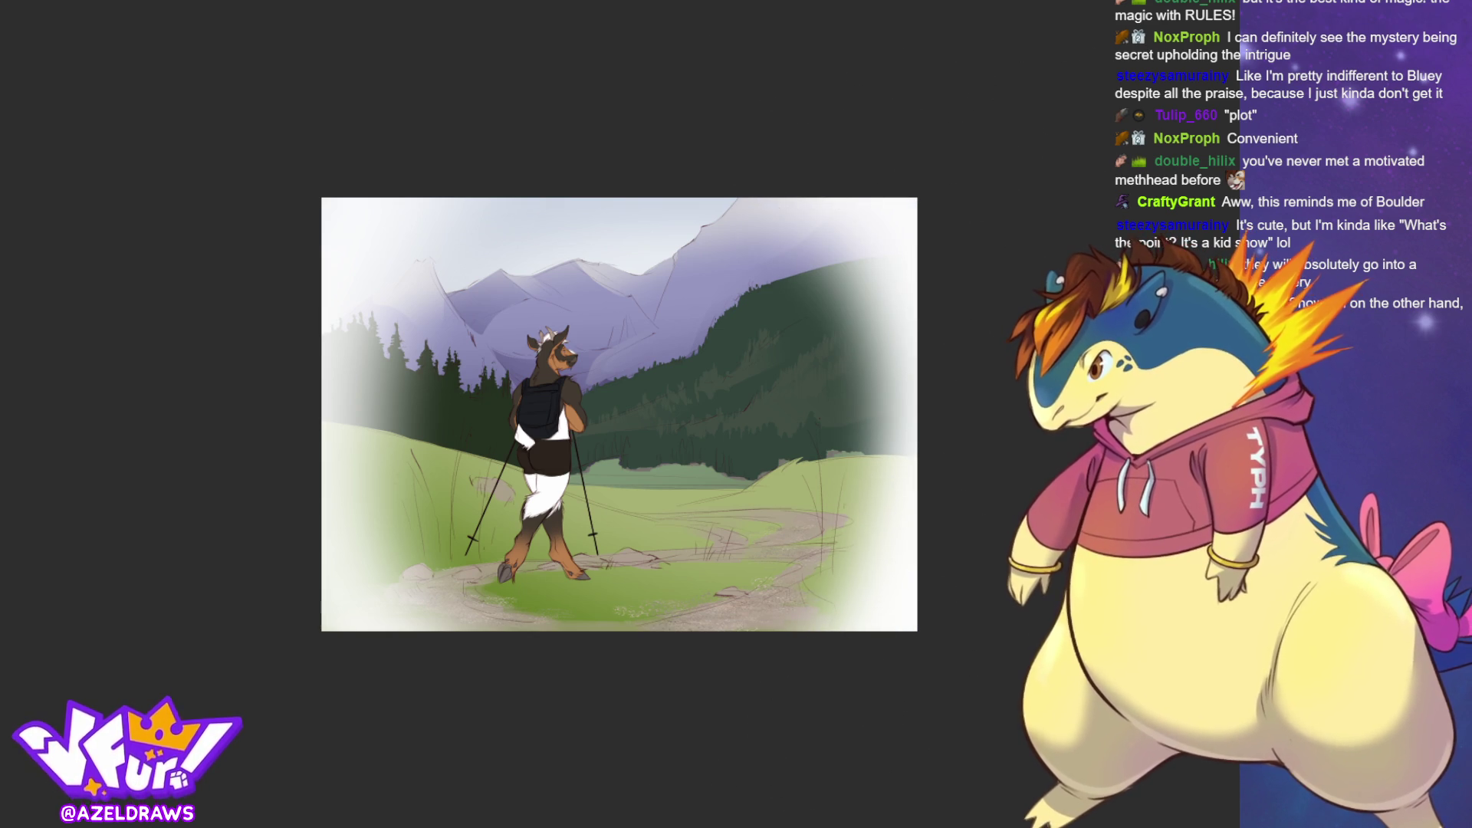
pyautogui.hotkey('ctrl', '0')
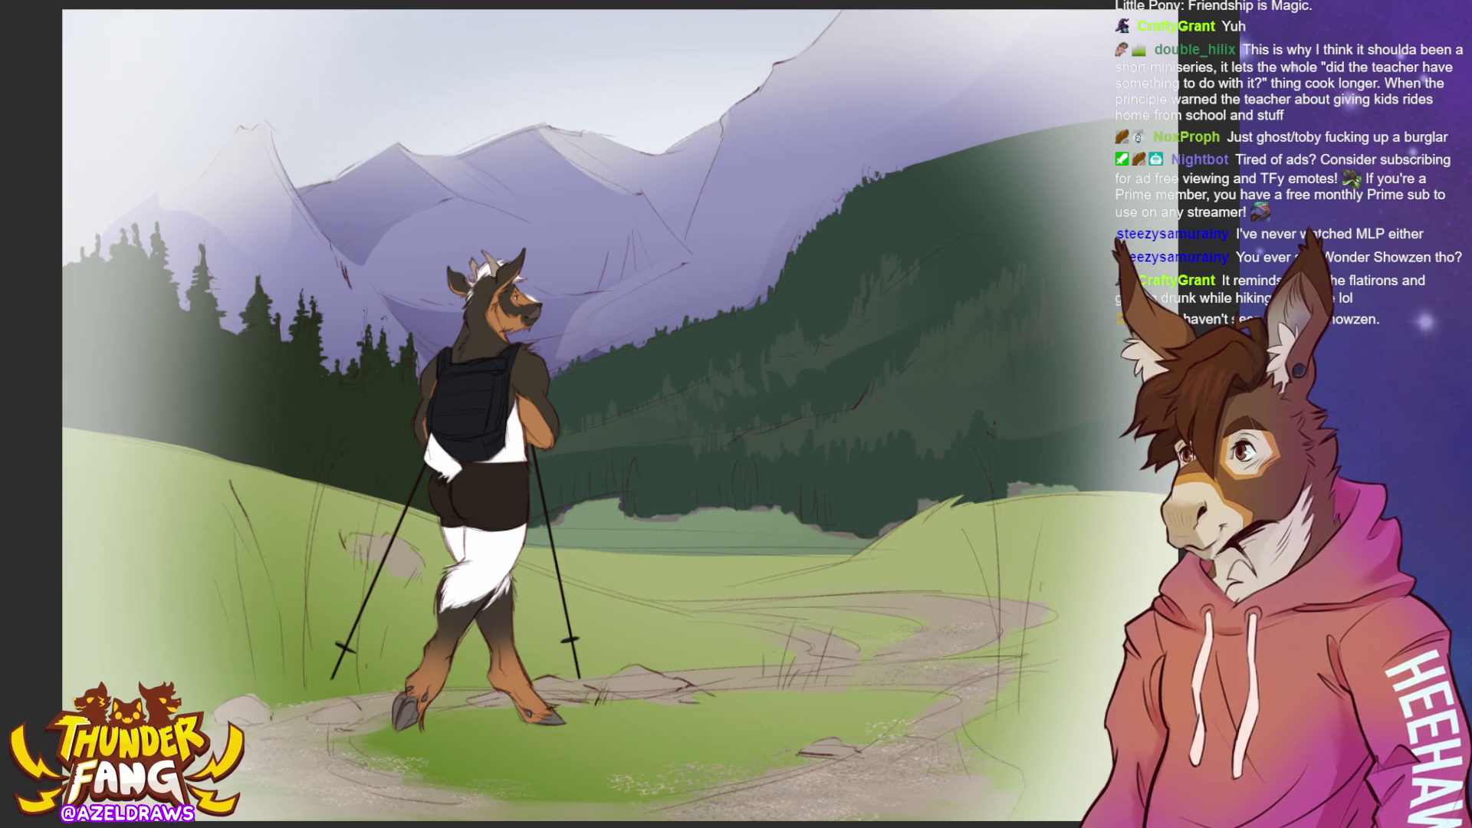
# Re-mist the left treeline and grass with white airbrush, then darken the fog back over the trees.
pyautogui.moveTo(153, 307)
pyautogui.mouseDown()
pyautogui.moveTo(115, 148)
pyautogui.moveTo(100, 808)
pyautogui.mouseUp()
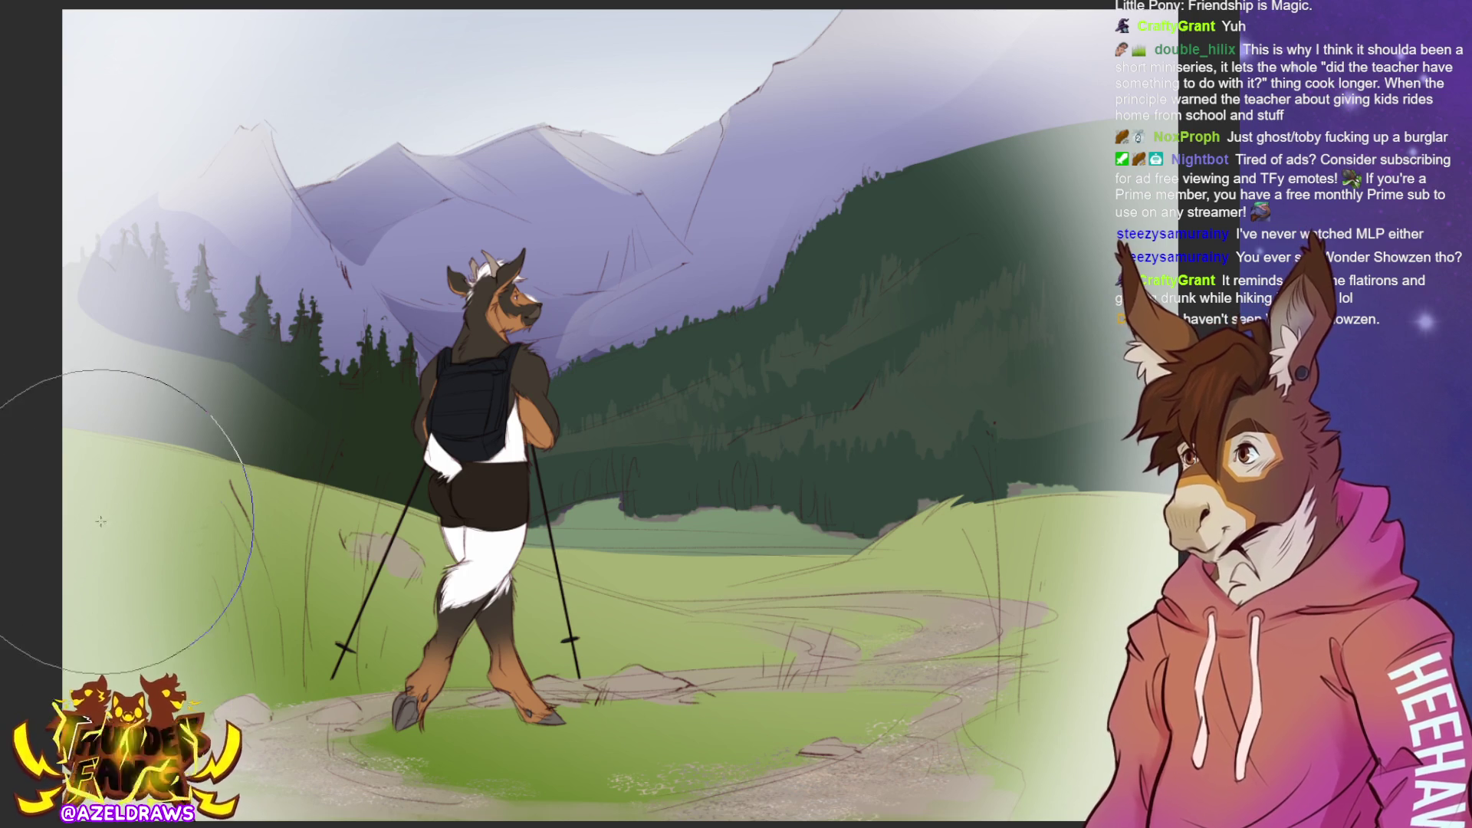
pyautogui.hotkey('ctrl', 'z')
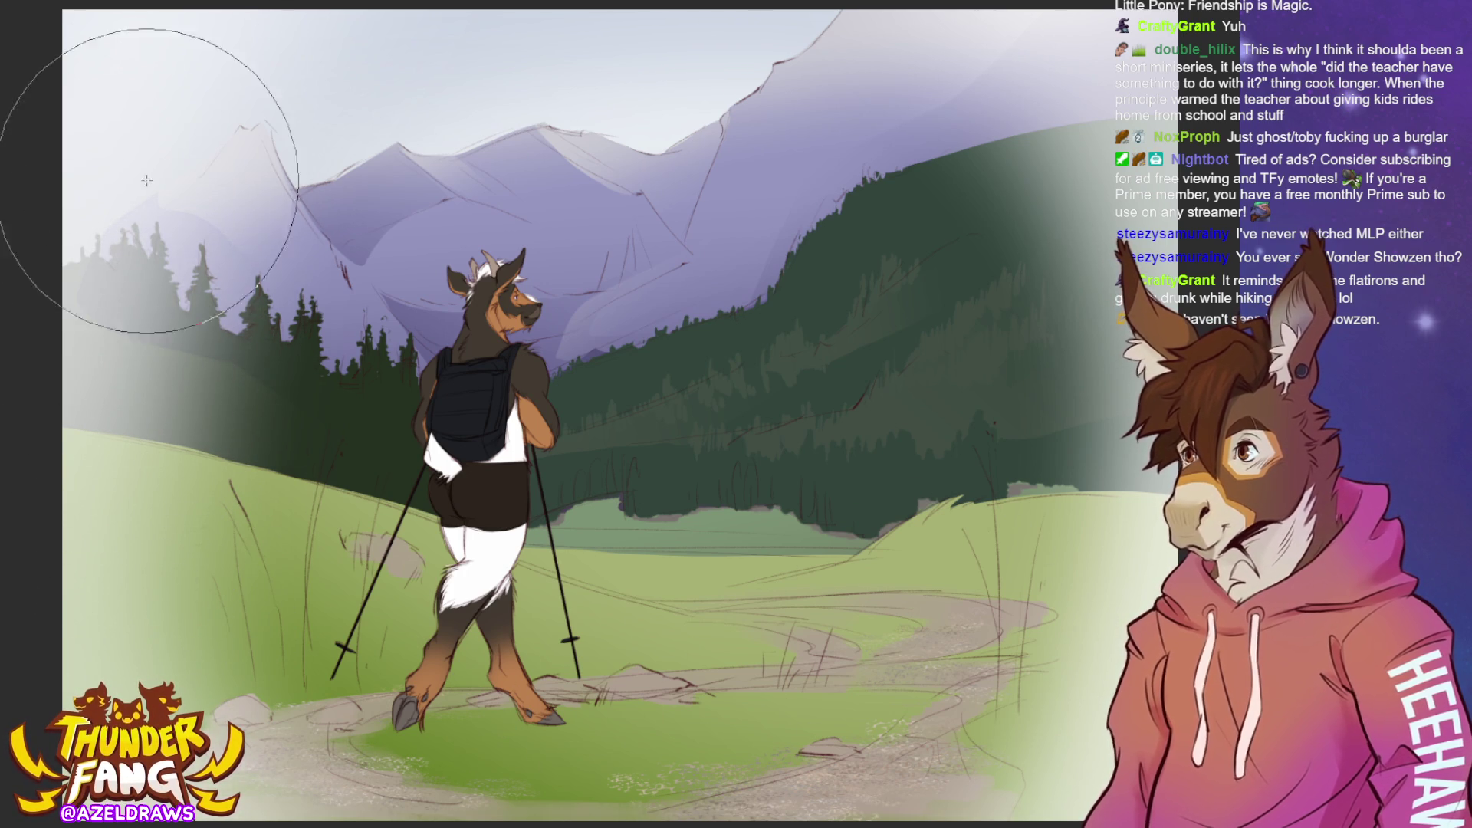
pyautogui.moveTo(115, 180); pyautogui.dragTo(128, 189)
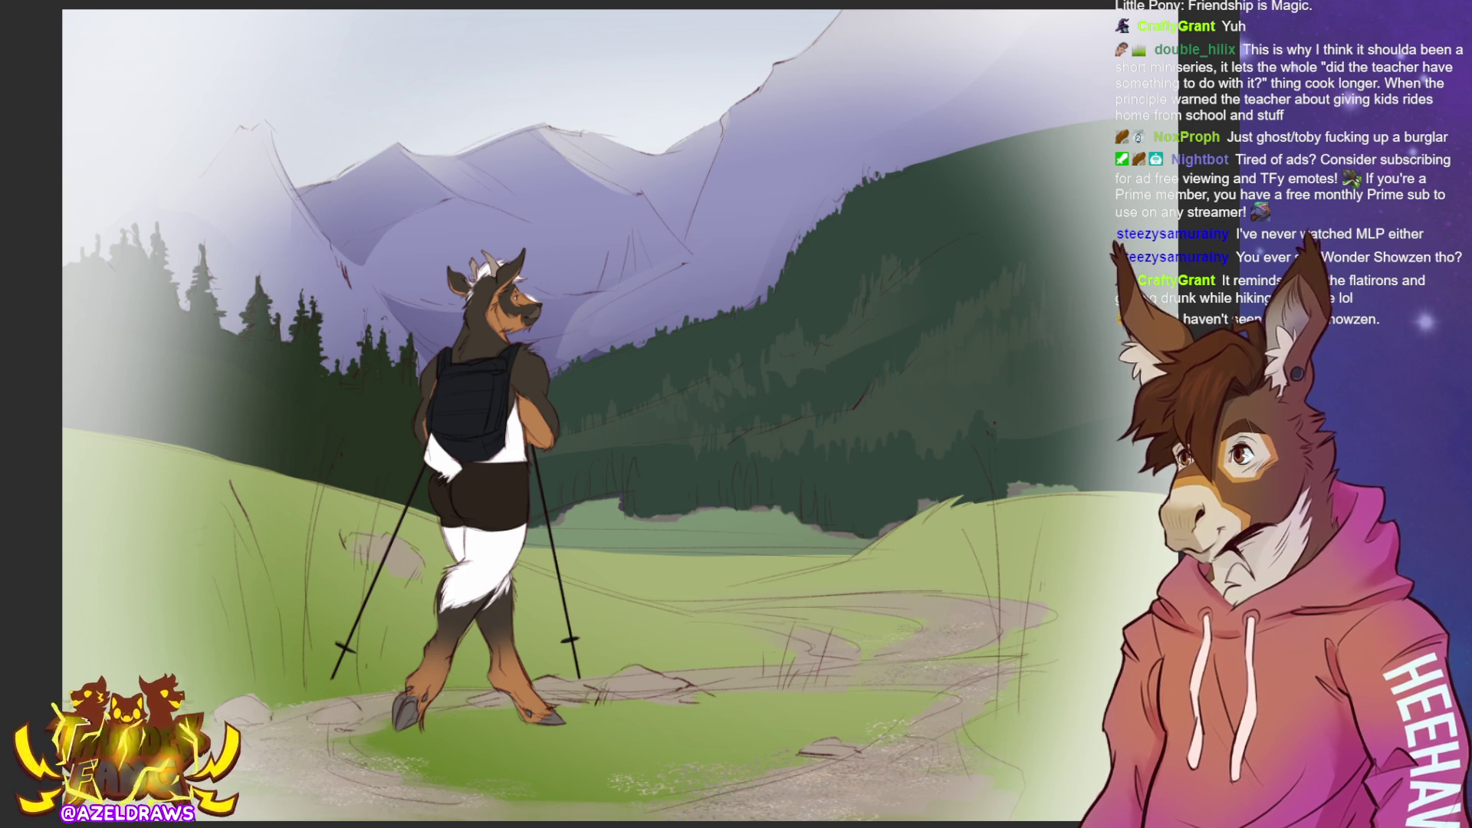
pyautogui.moveTo(59, 569); pyautogui.dragTo(100, 506)
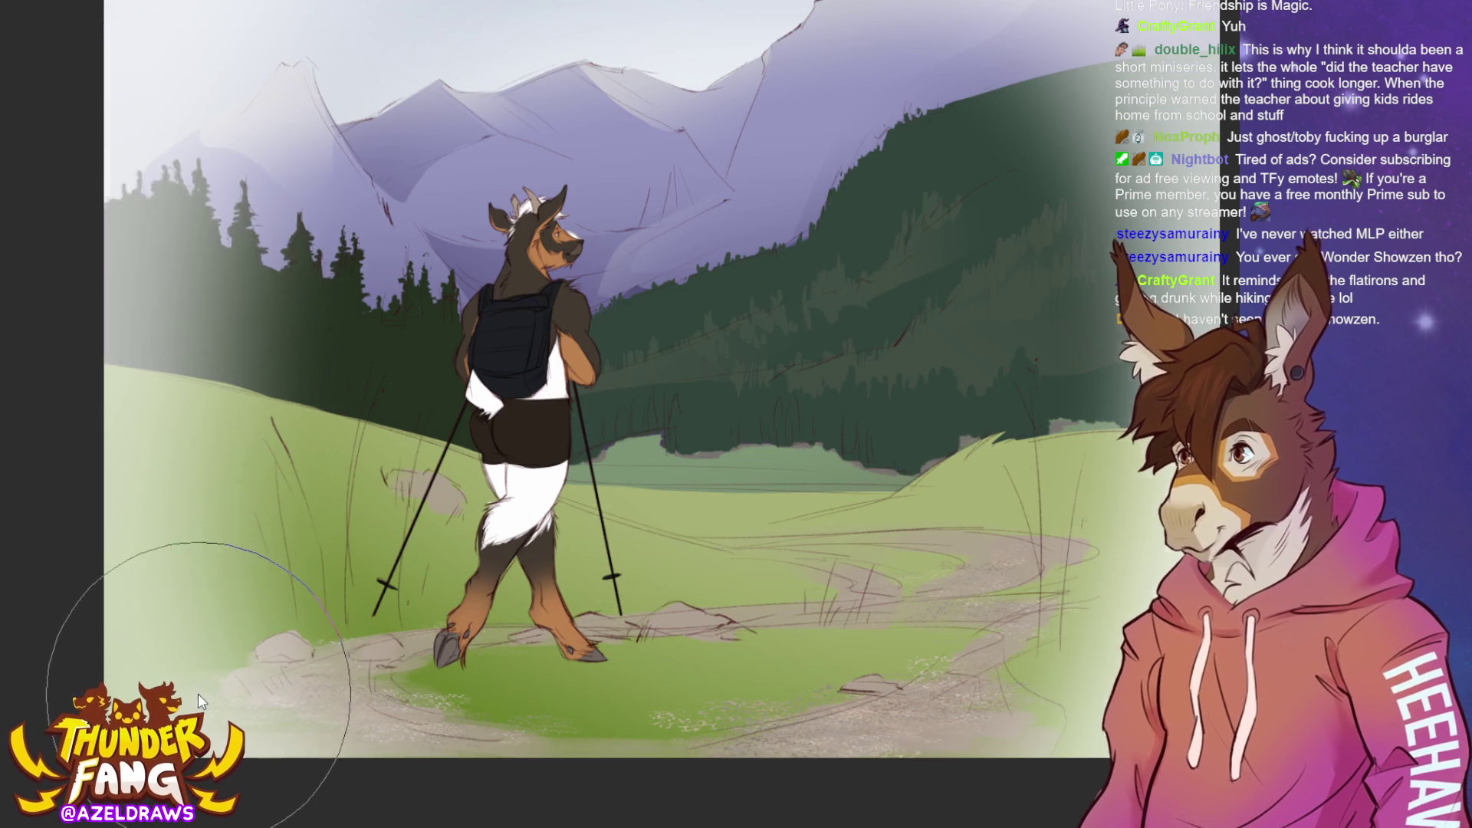
pyautogui.moveTo(206, 306); pyautogui.dragTo(195, 736)
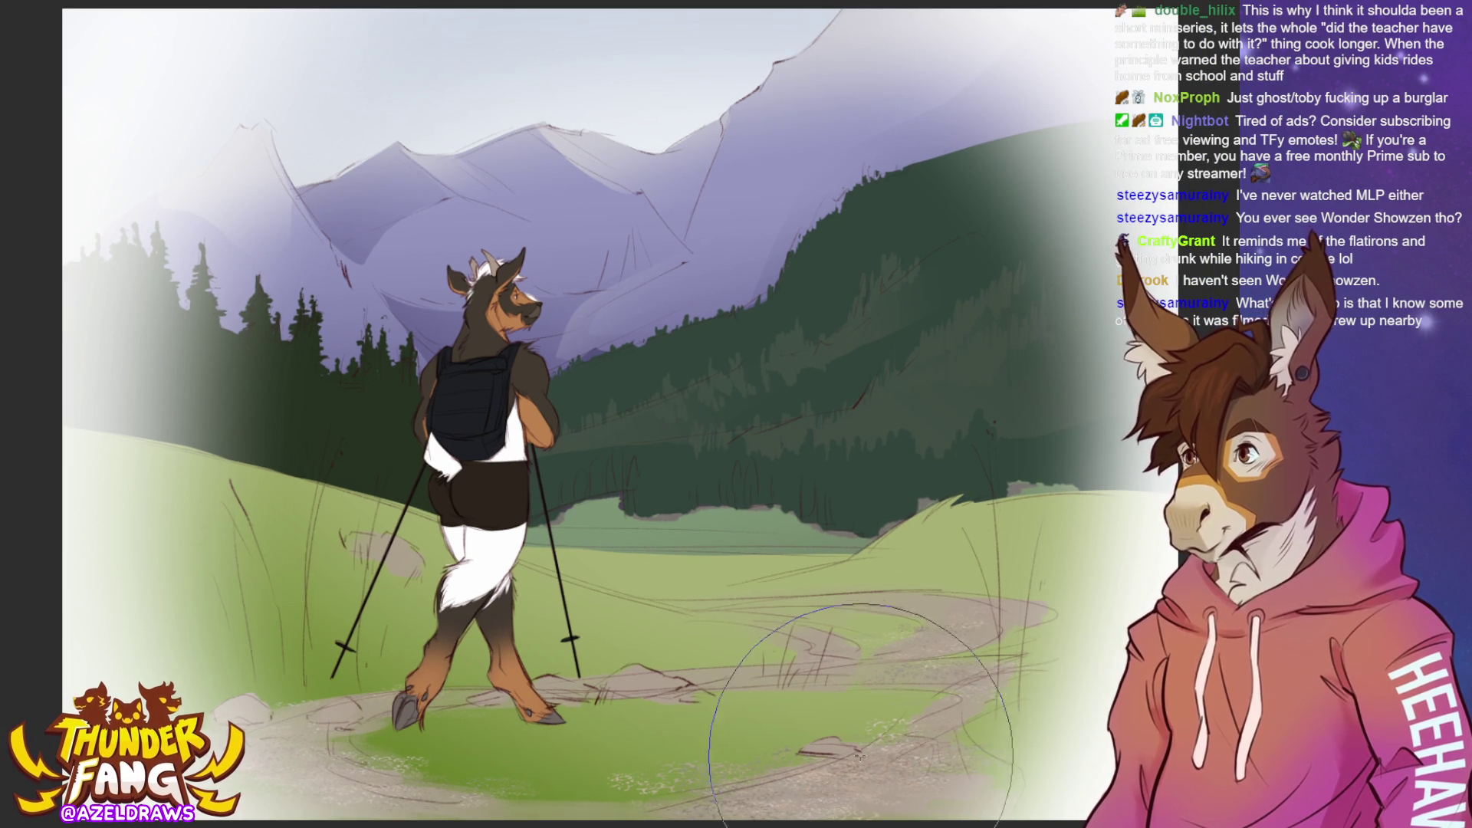
pyautogui.moveTo(223, 246)
pyautogui.mouseDown()
pyautogui.moveTo(427, 229)
pyautogui.moveTo(243, 414)
pyautogui.mouseUp()
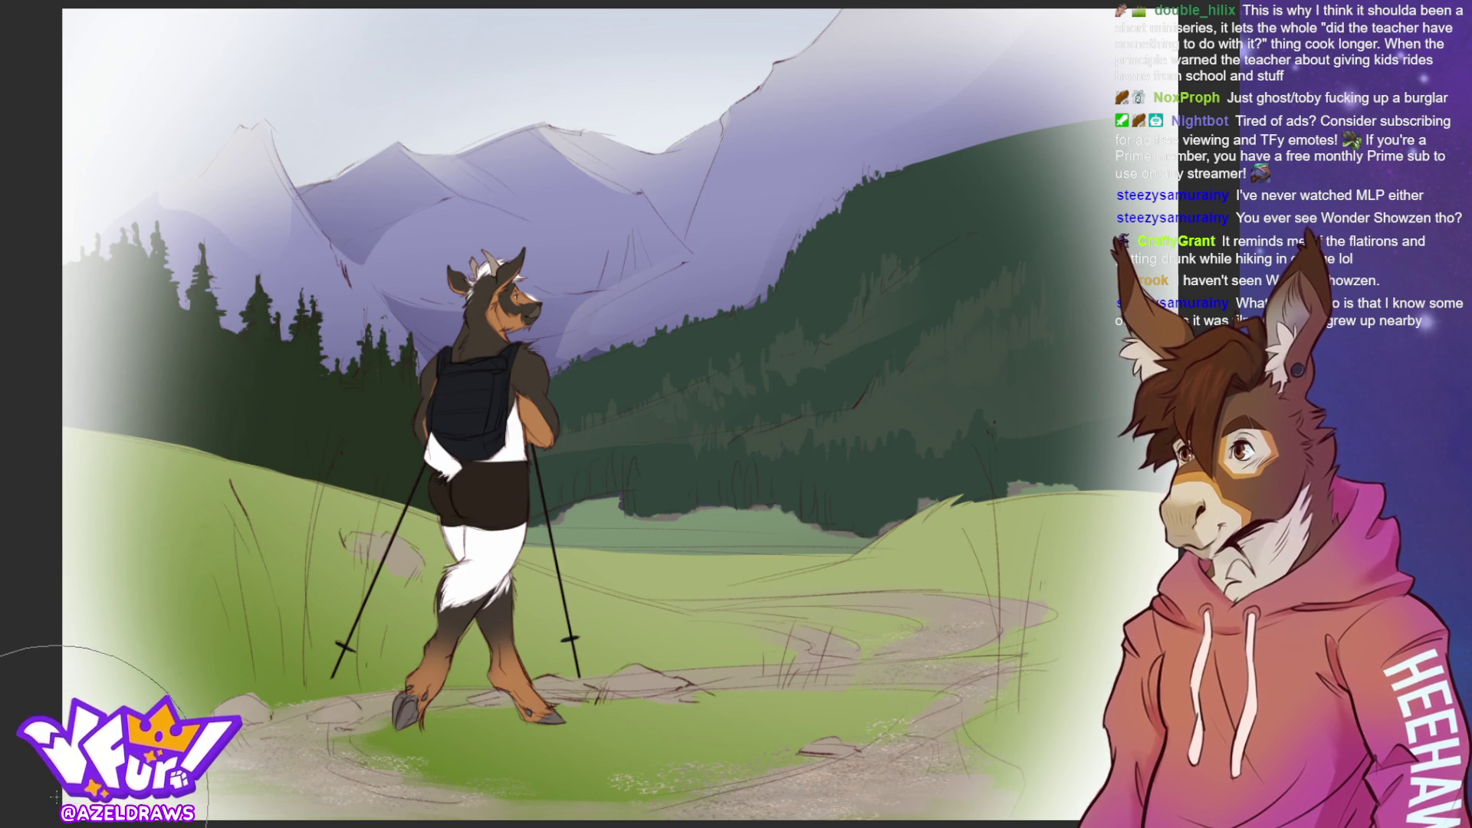
pyautogui.hotkey('ctrl', 'z')
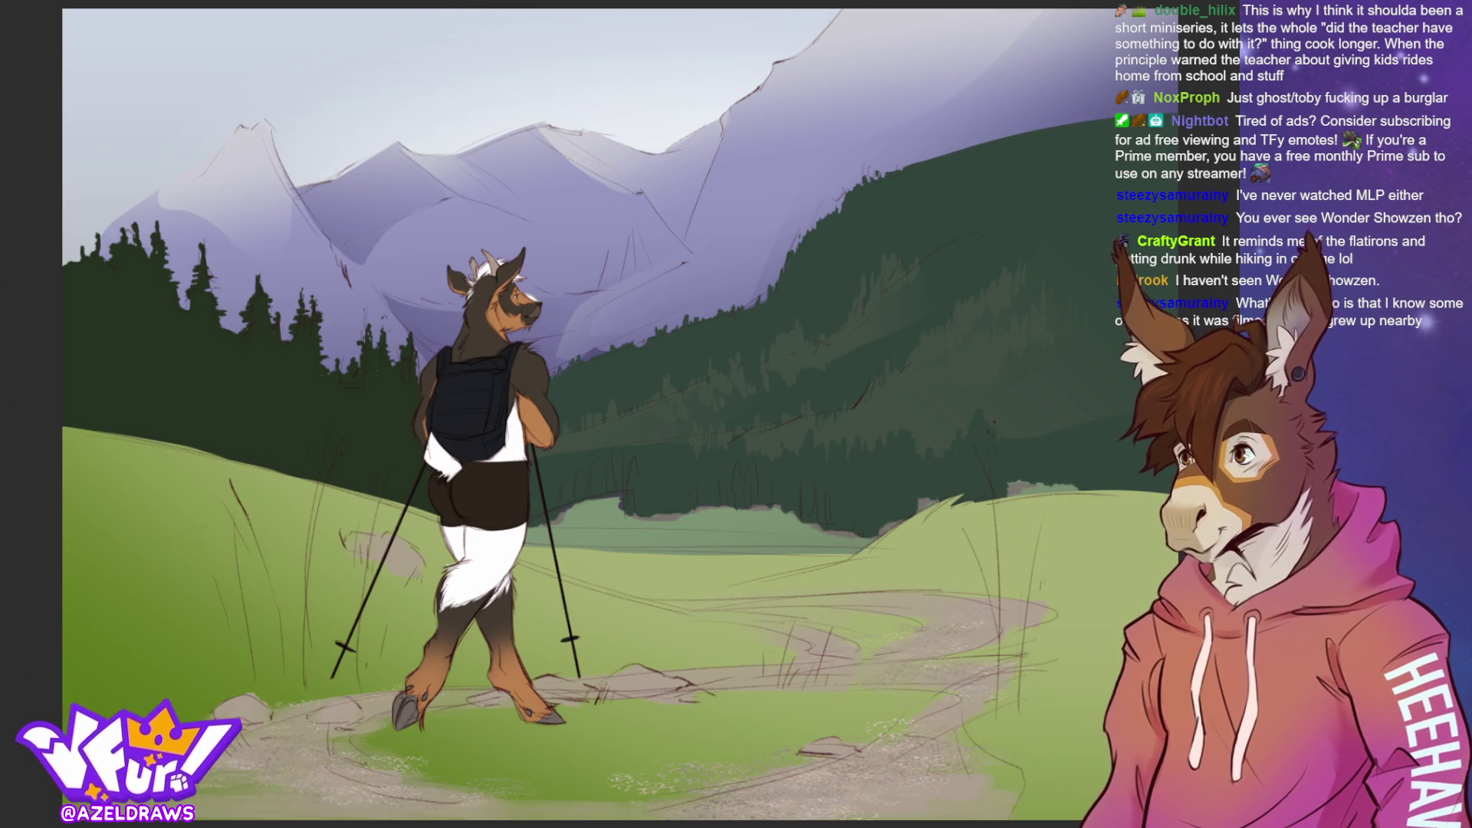
pyautogui.hotkey('ctrl', 'shift', 'z')
pyautogui.hotkey('ctrl', 'z')
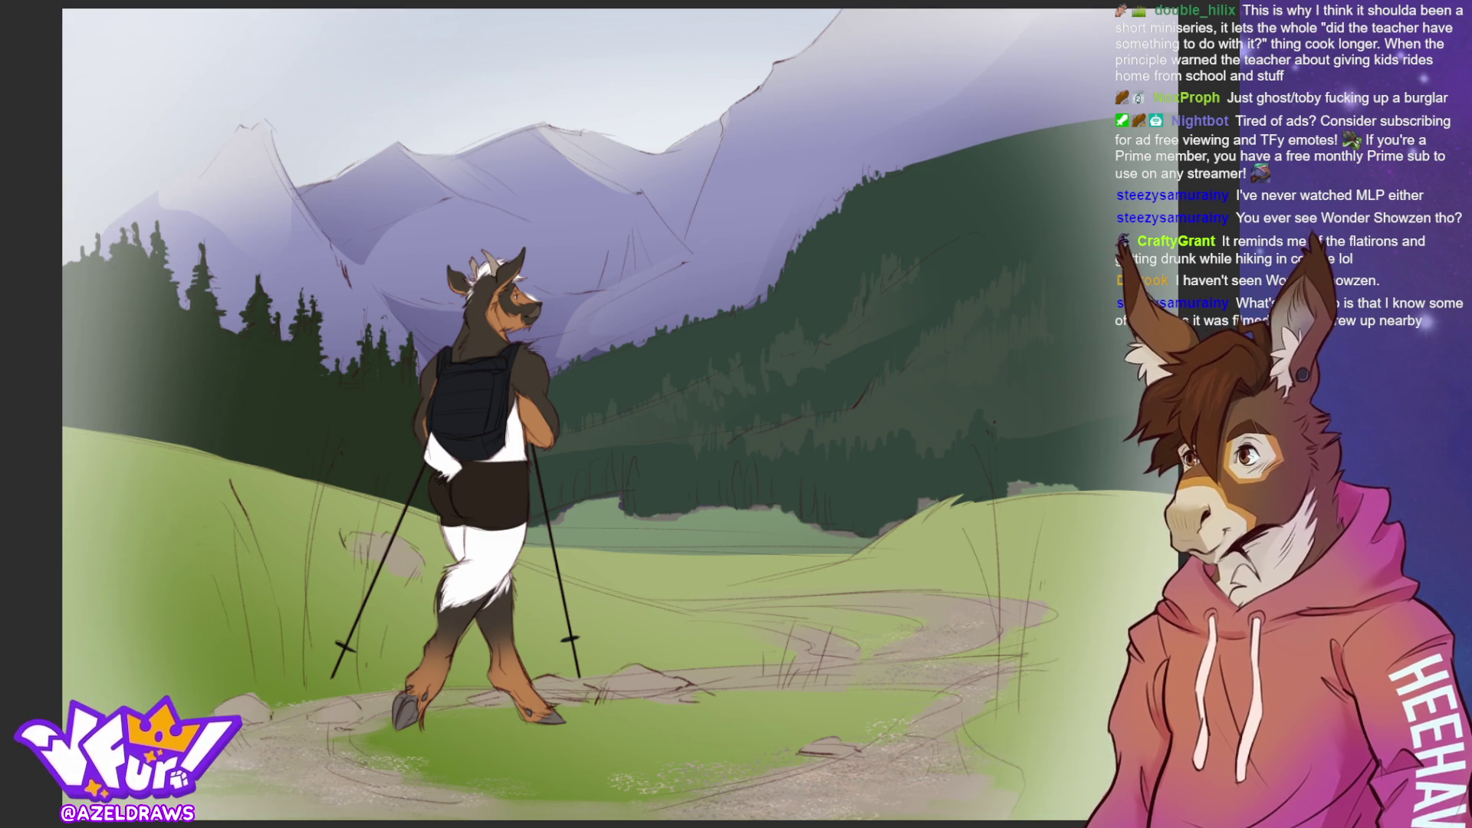
pyautogui.hotkey('ctrl', 'shift', 'z')
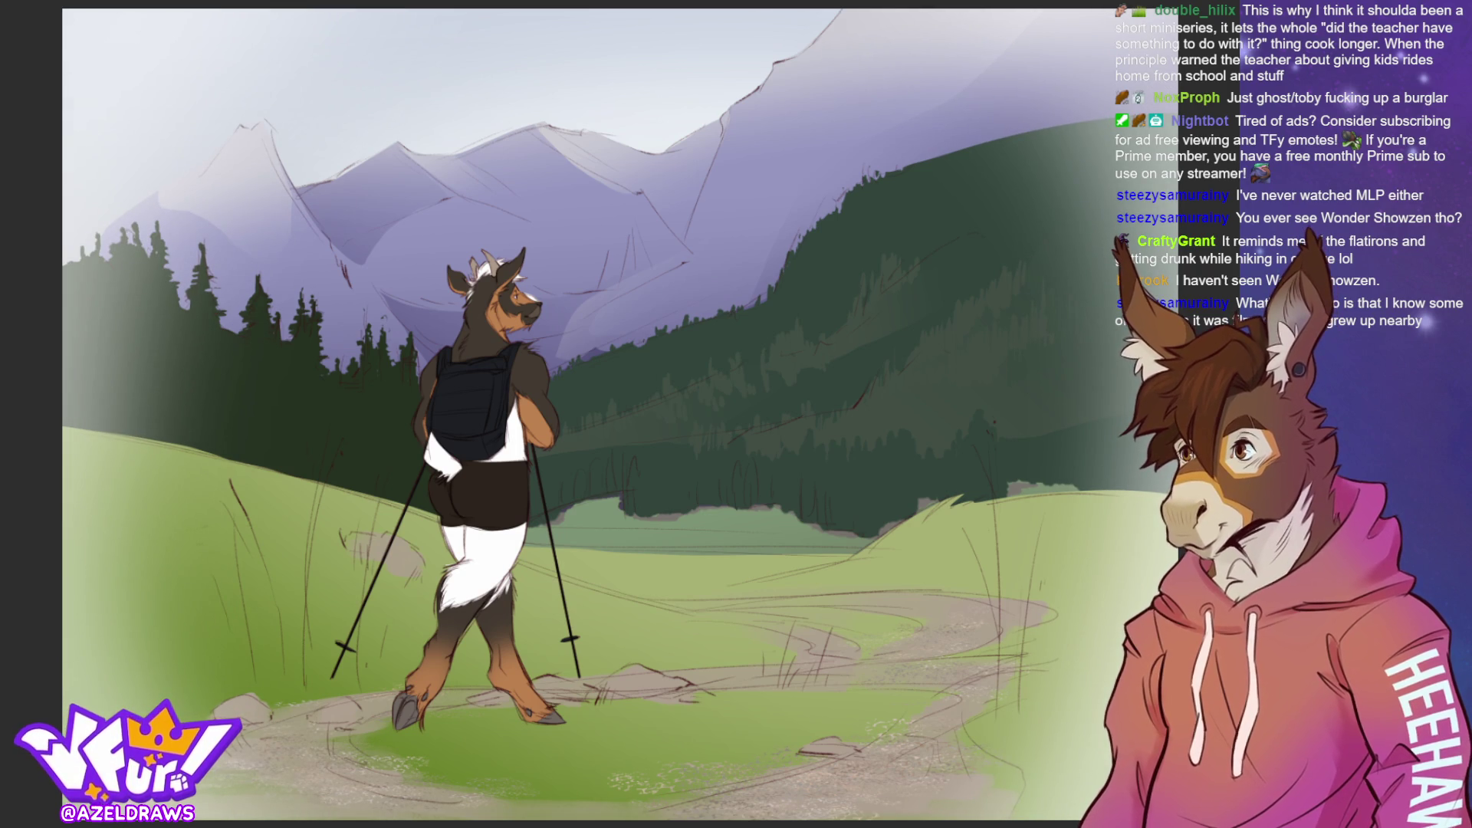
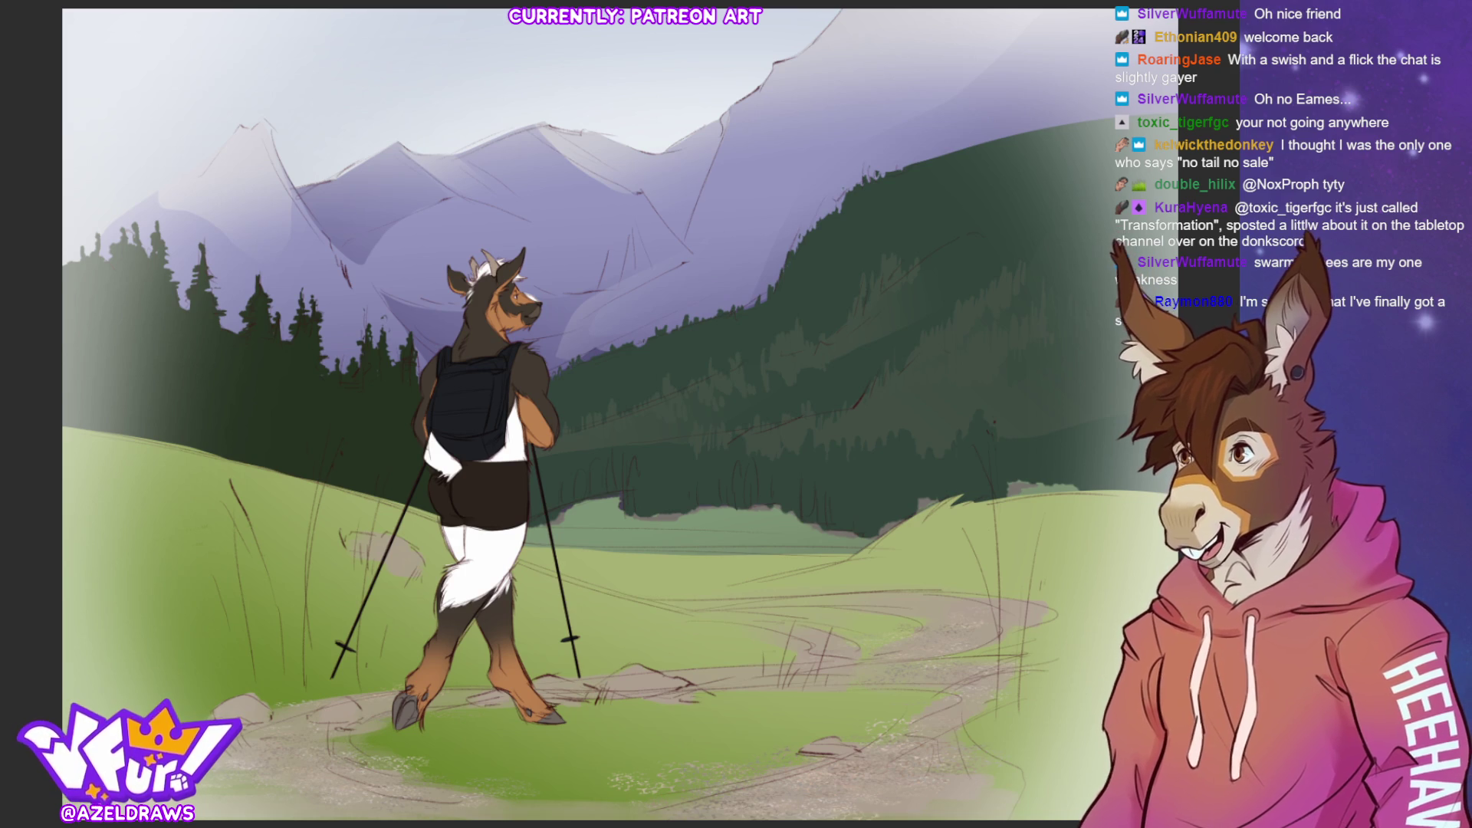
# Try white foliage strokes on the left grass, undoing the first and last attempts.
pyautogui.scroll(3, 490, 456)
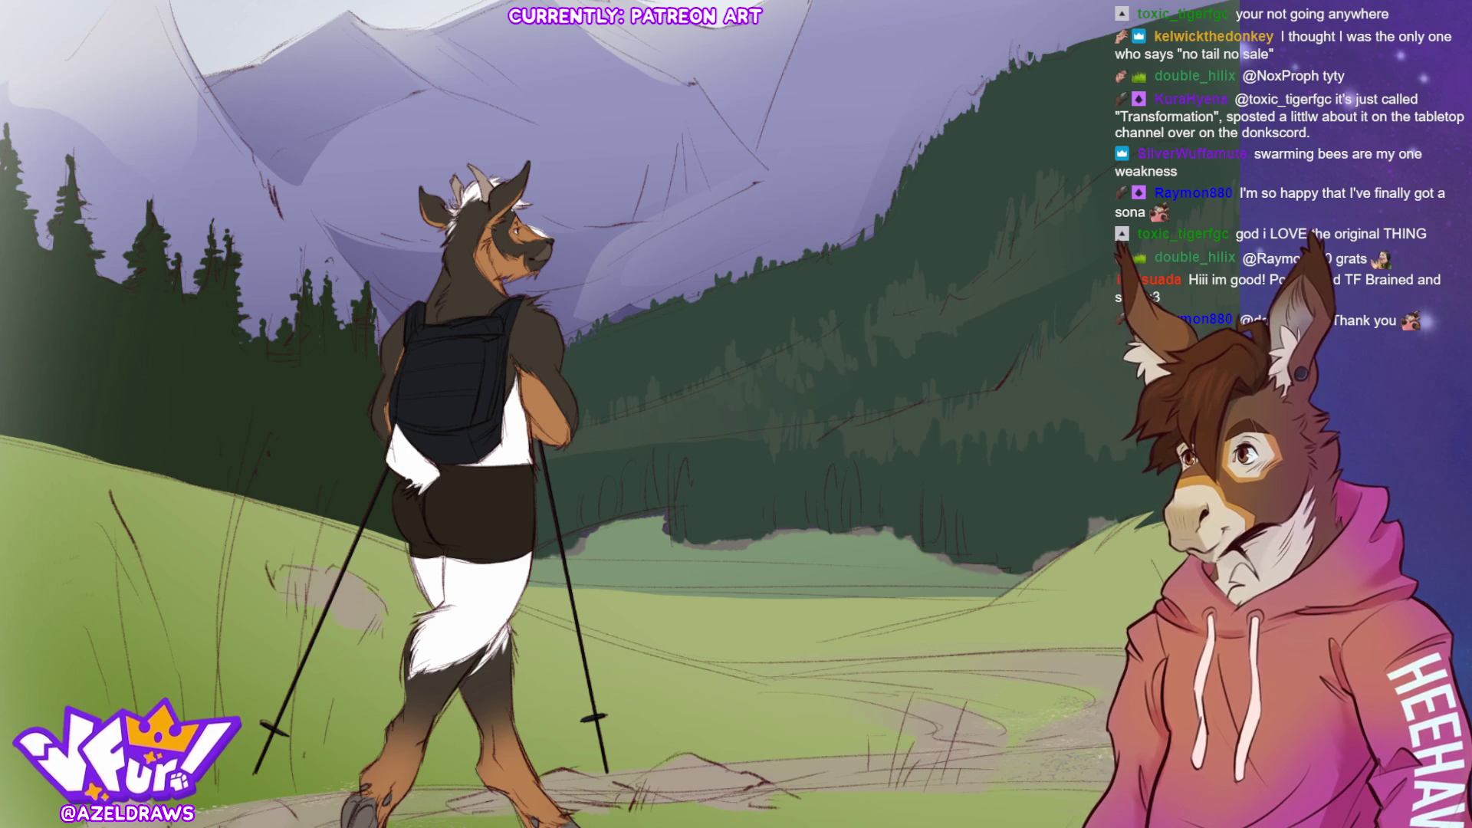
pyautogui.hotkey('ctrl', '0')
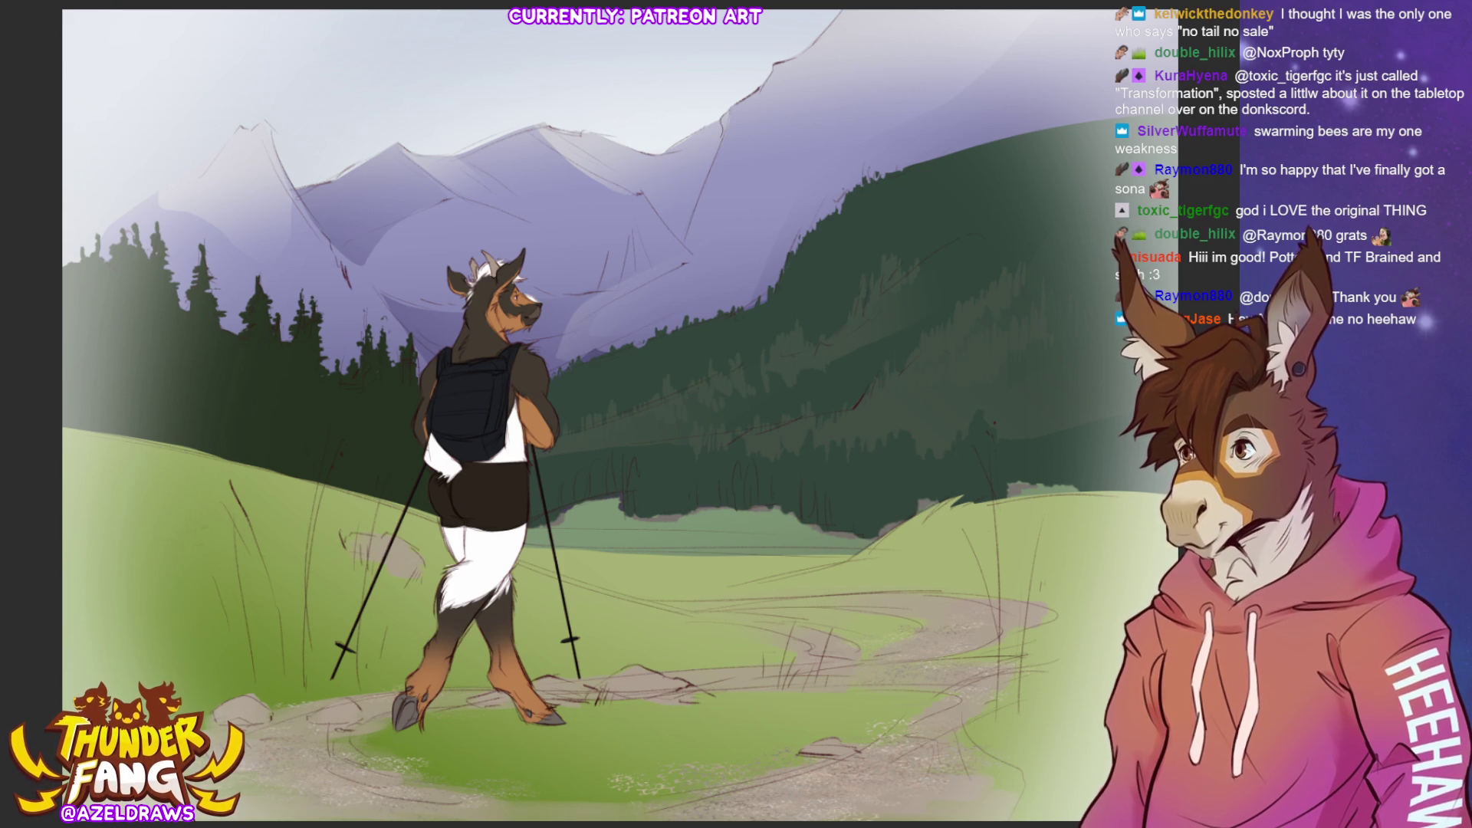
pyautogui.moveTo(136, 563); pyautogui.dragTo(181, 545)
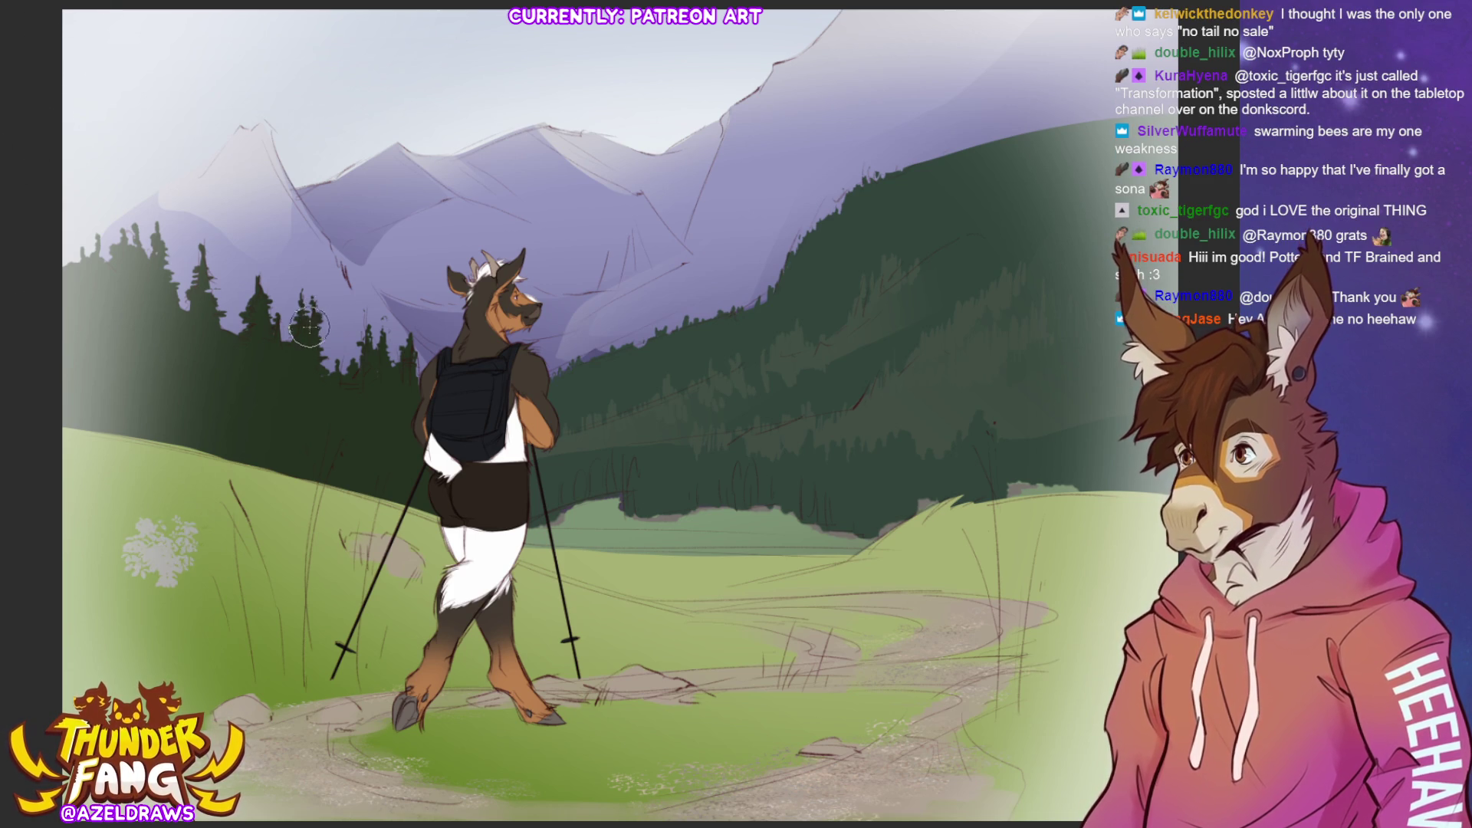
pyautogui.hotkey('ctrl', 'z')
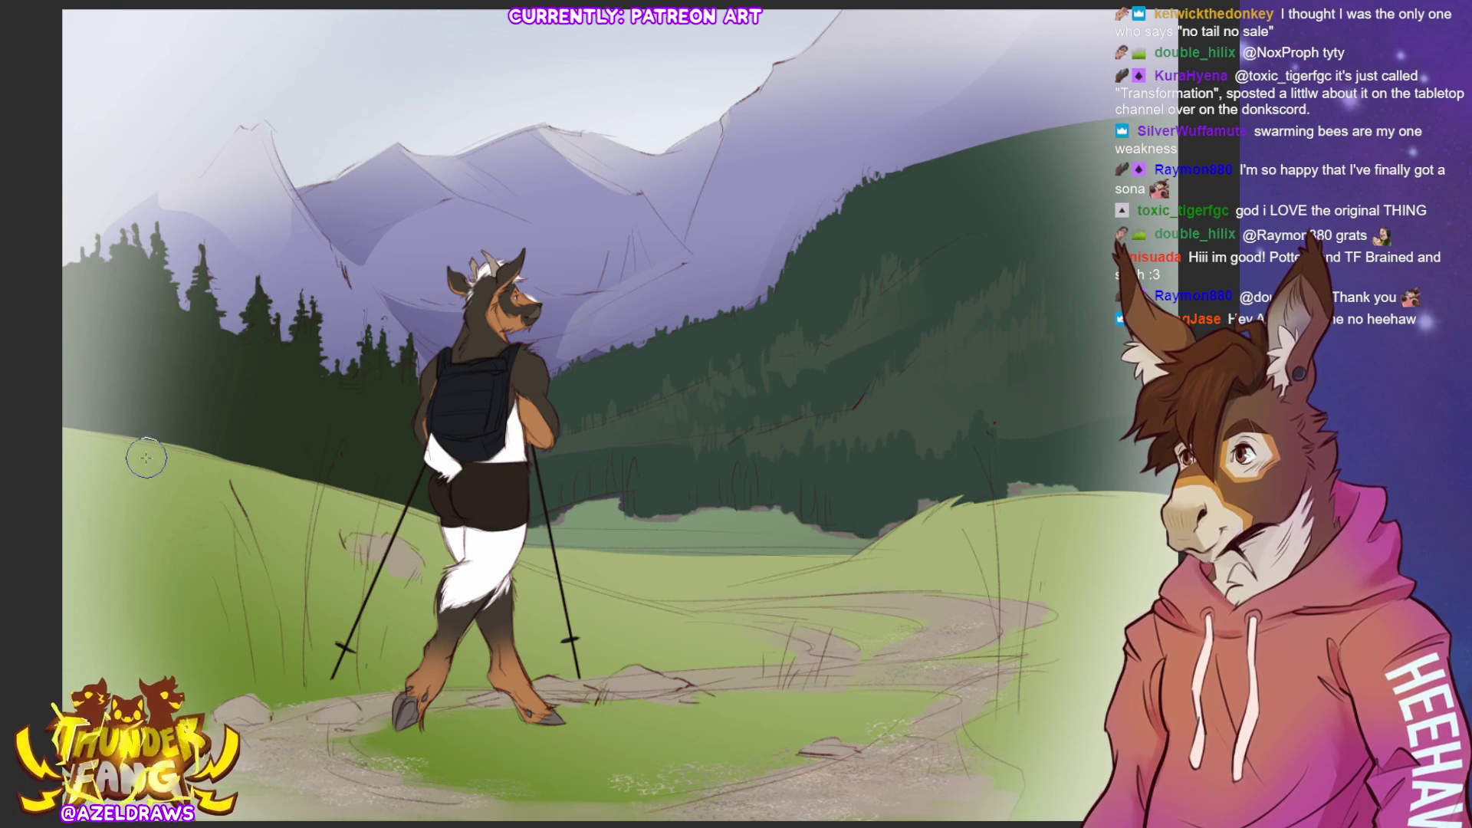
pyautogui.moveTo(122, 598)
pyautogui.mouseDown()
pyautogui.moveTo(145, 553)
pyautogui.moveTo(184, 545)
pyautogui.mouseUp()
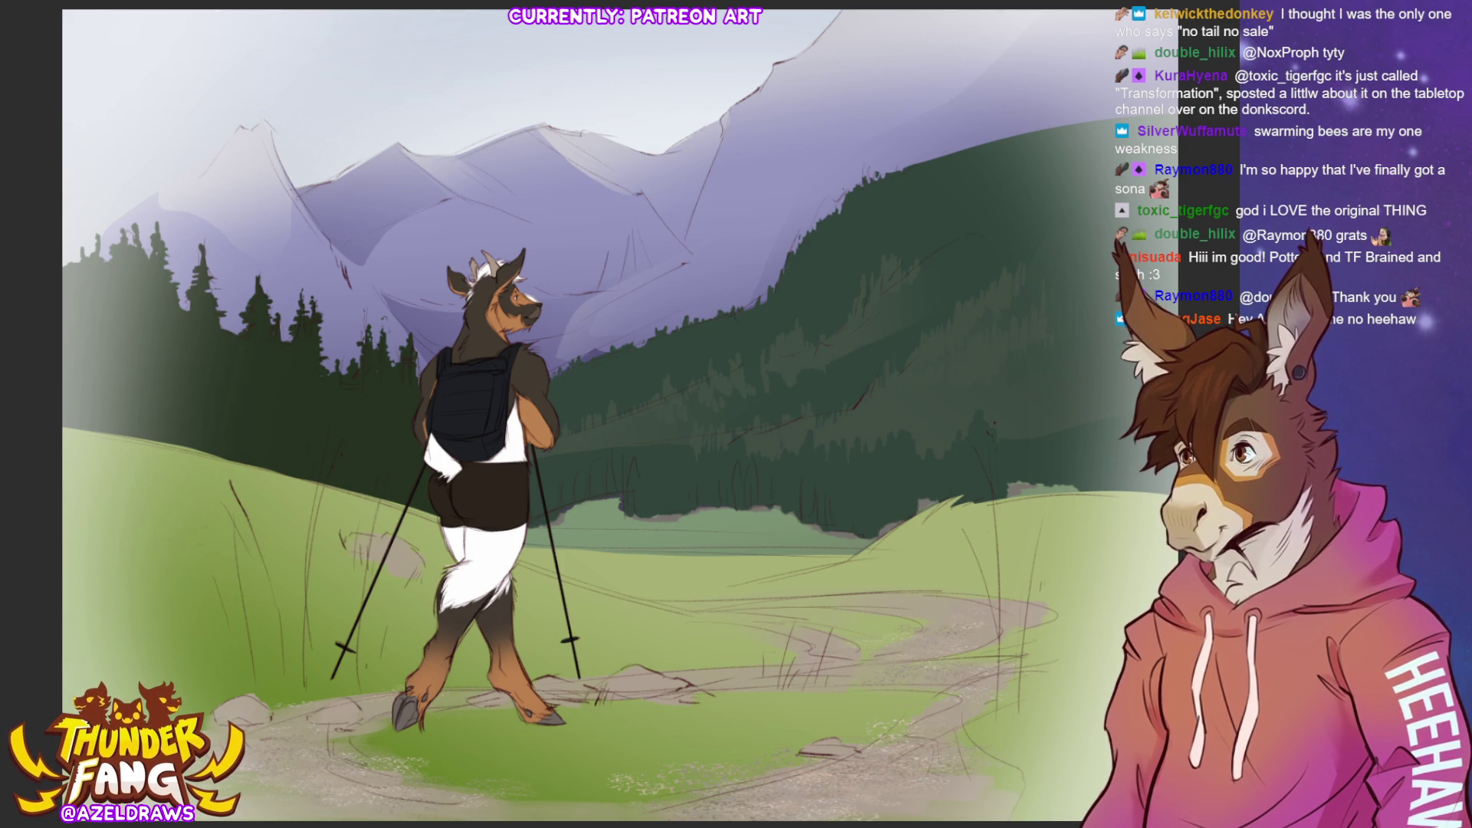
pyautogui.moveTo(157, 528)
pyautogui.mouseDown()
pyautogui.moveTo(223, 606)
pyautogui.moveTo(303, 590)
pyautogui.mouseUp()
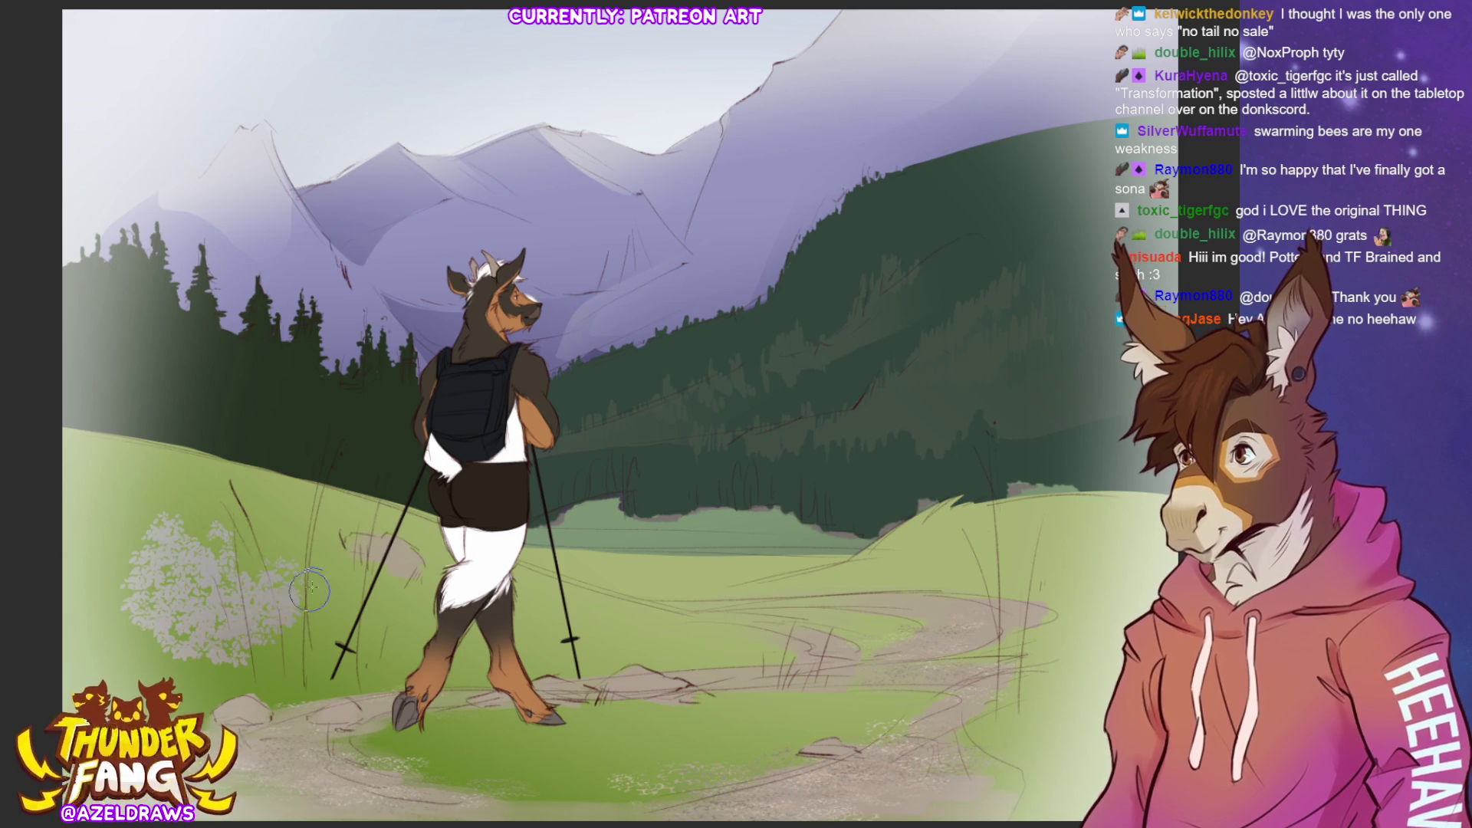
pyautogui.hotkey('ctrl', 'z')
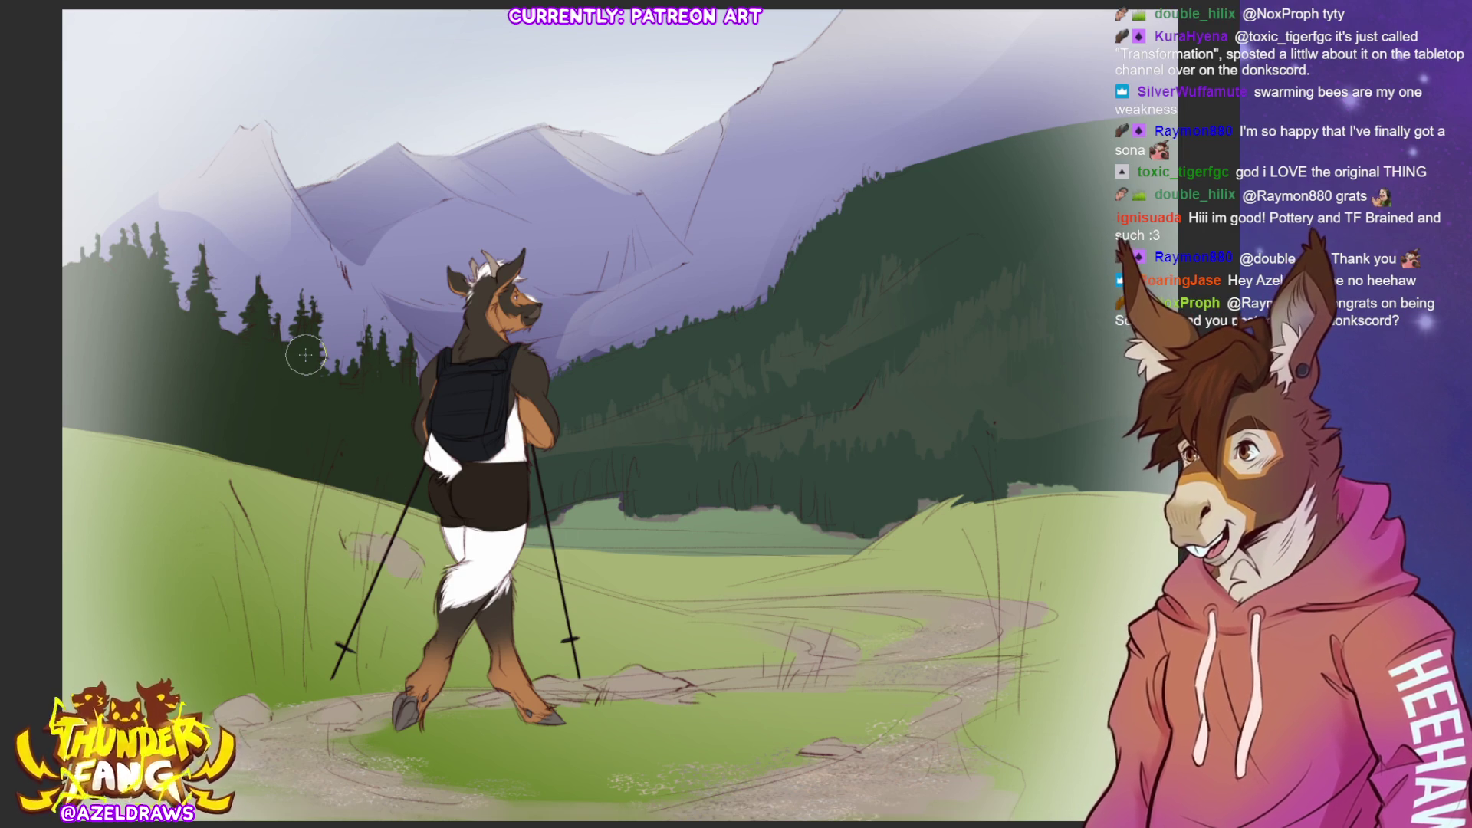
# Paint green foliage and a leafy green bush on the left grass, then undo the bush.
pyautogui.moveTo(226, 647); pyautogui.dragTo(216, 642)
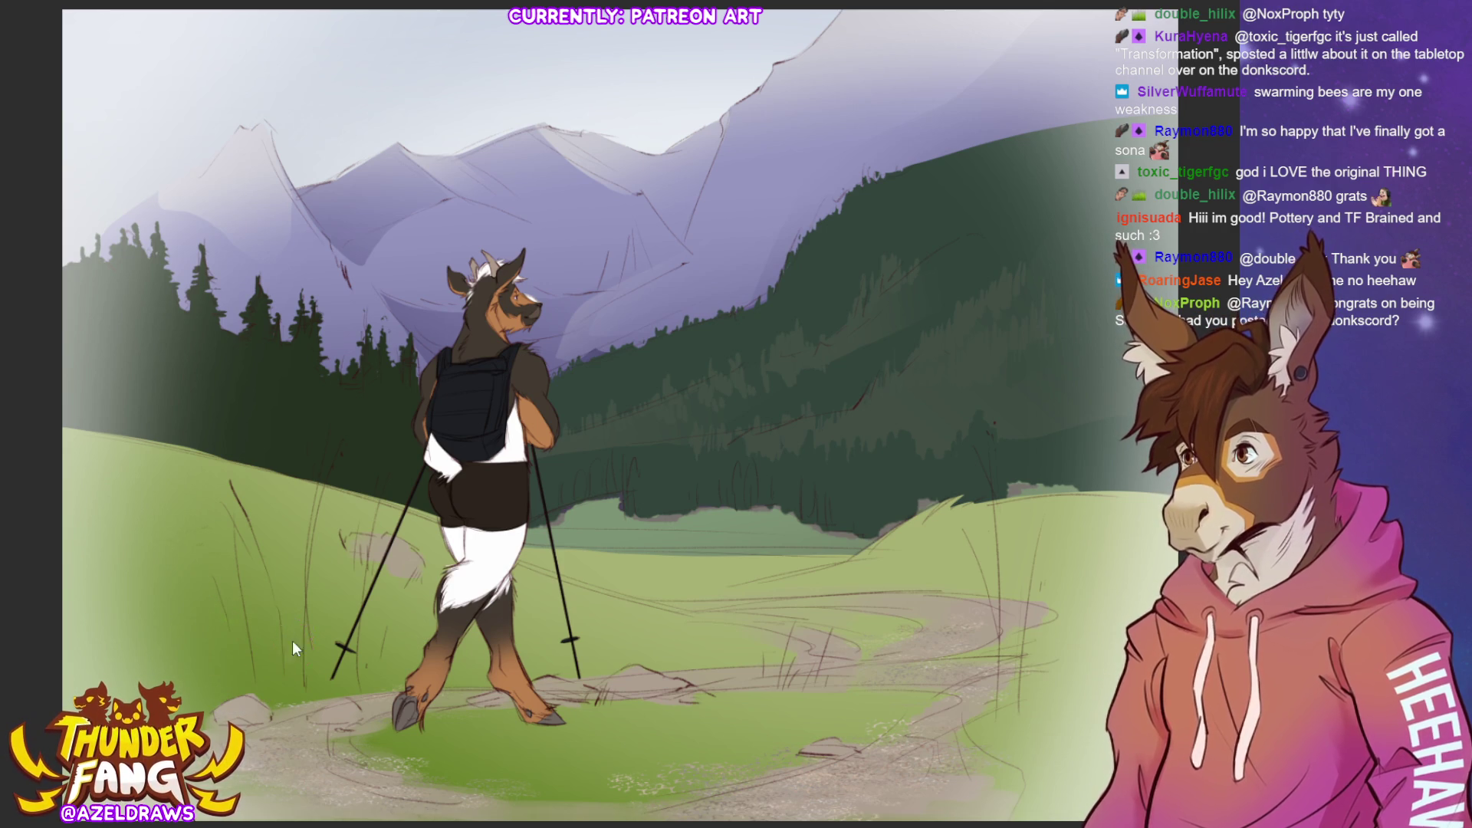
pyautogui.press(']')
pyautogui.press(']')
pyautogui.press(']')
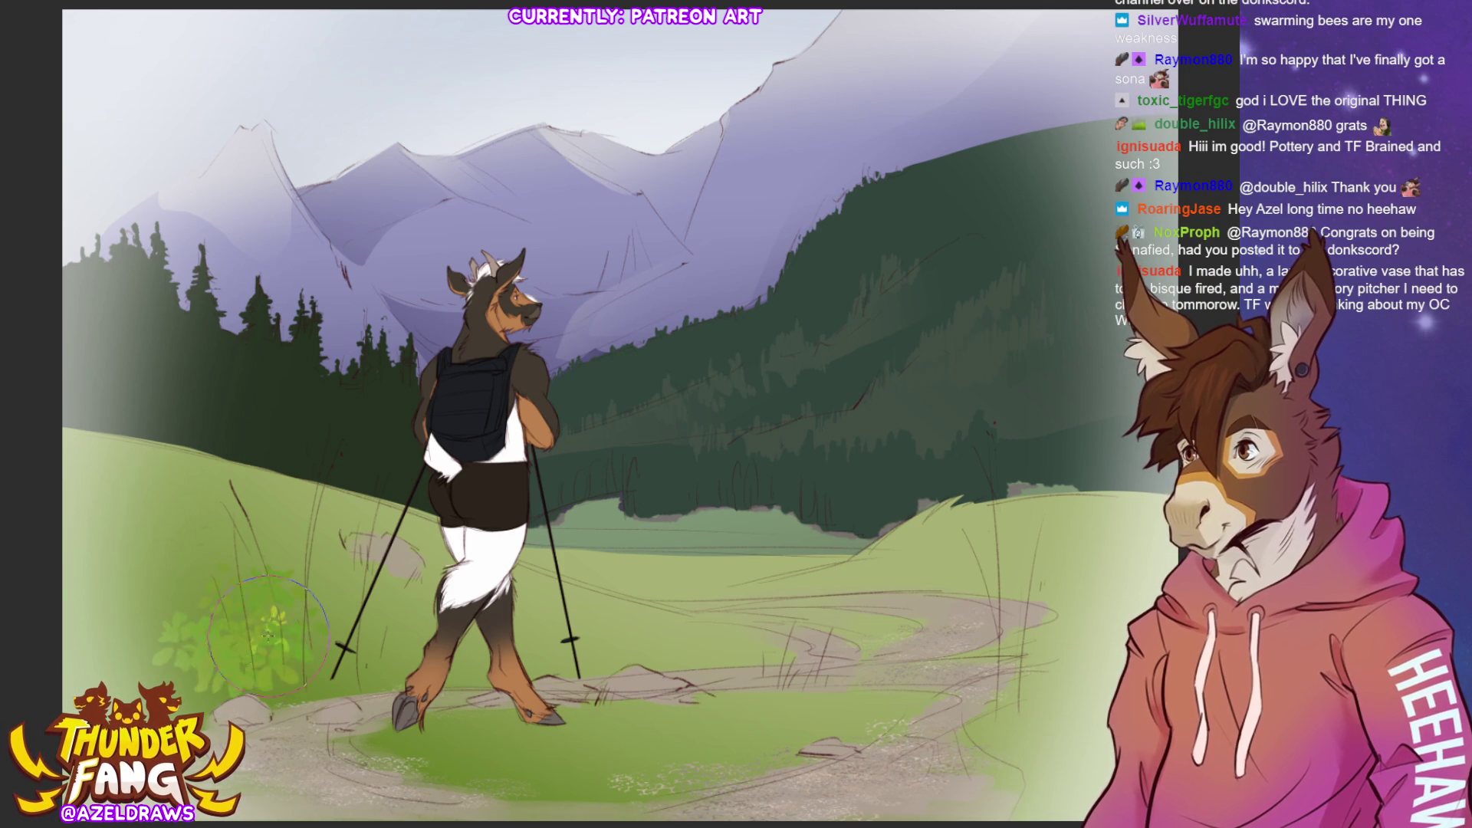
pyautogui.press('[')
pyautogui.press('[')
pyautogui.press('[')
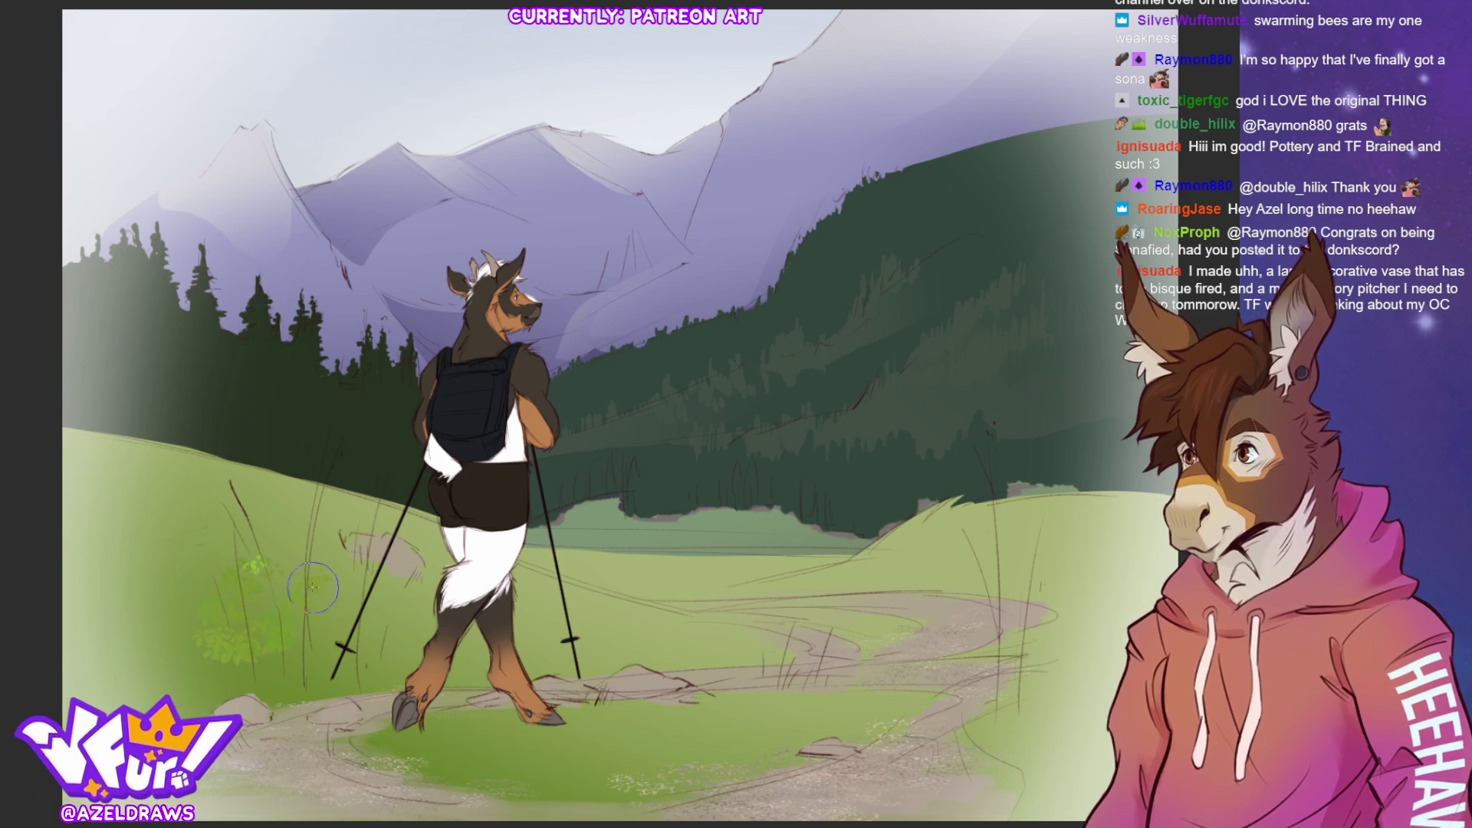
pyautogui.moveTo(177, 518); pyautogui.dragTo(216, 580)
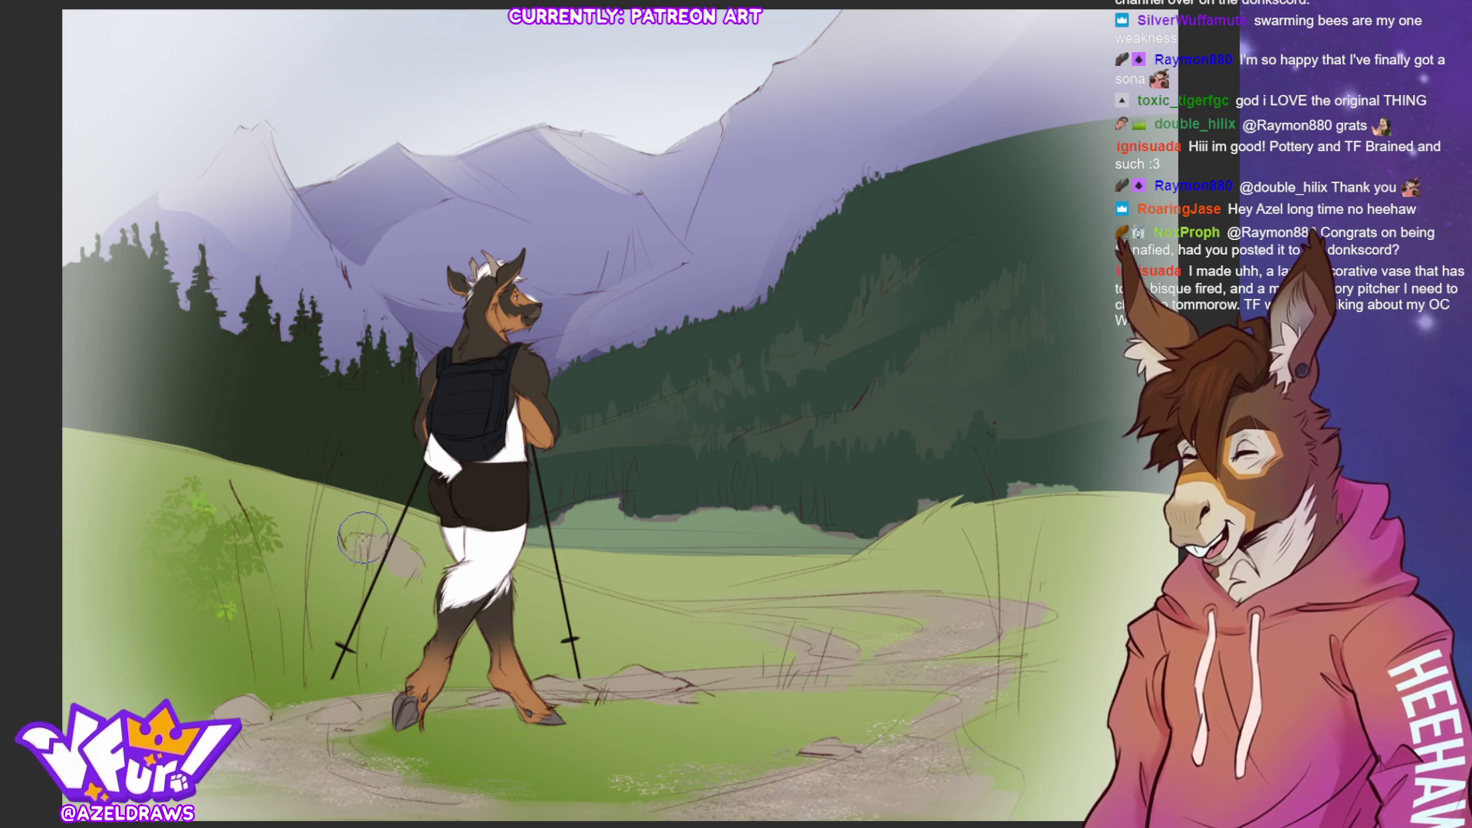
pyautogui.hotkey('ctrl', 'z')
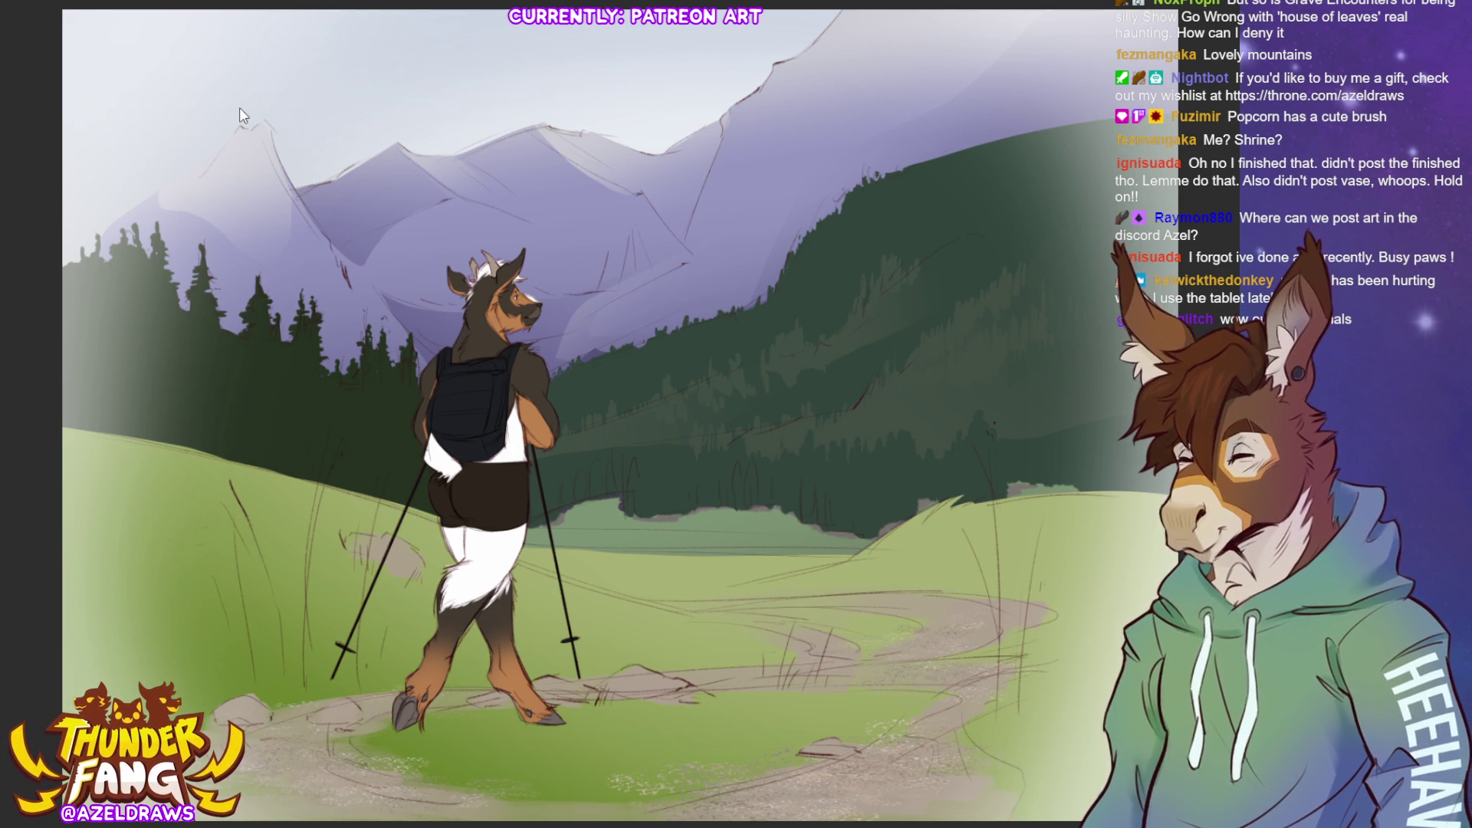
# Switch to the grey cat transformation artwork with the torn purple shirt.
pyautogui.hotkey('alt', 'Tab')
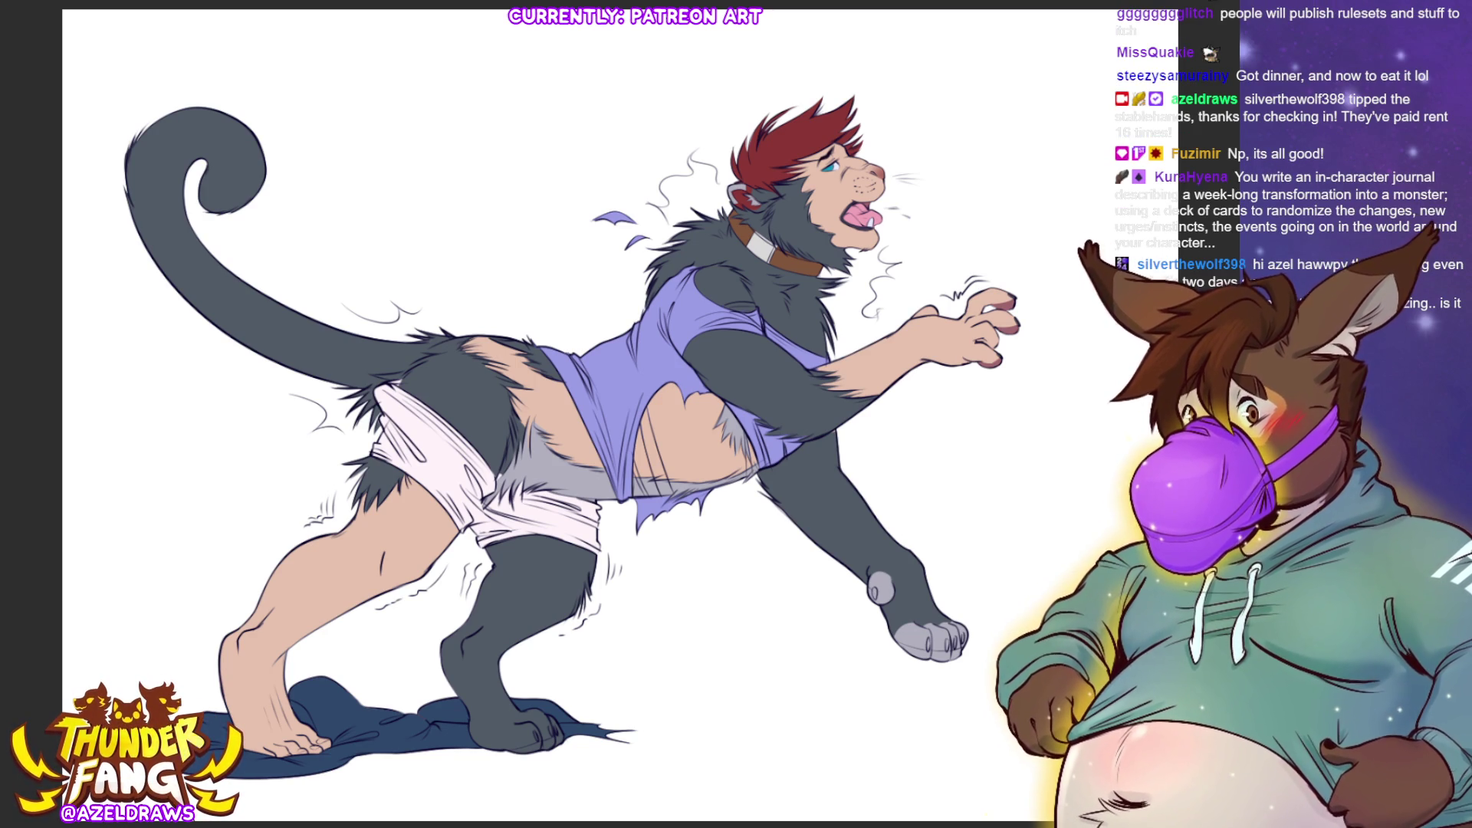
# Bring back the light grey tail spots and select the dark grey fur areas.
pyautogui.hotkey('ctrl', 'z')
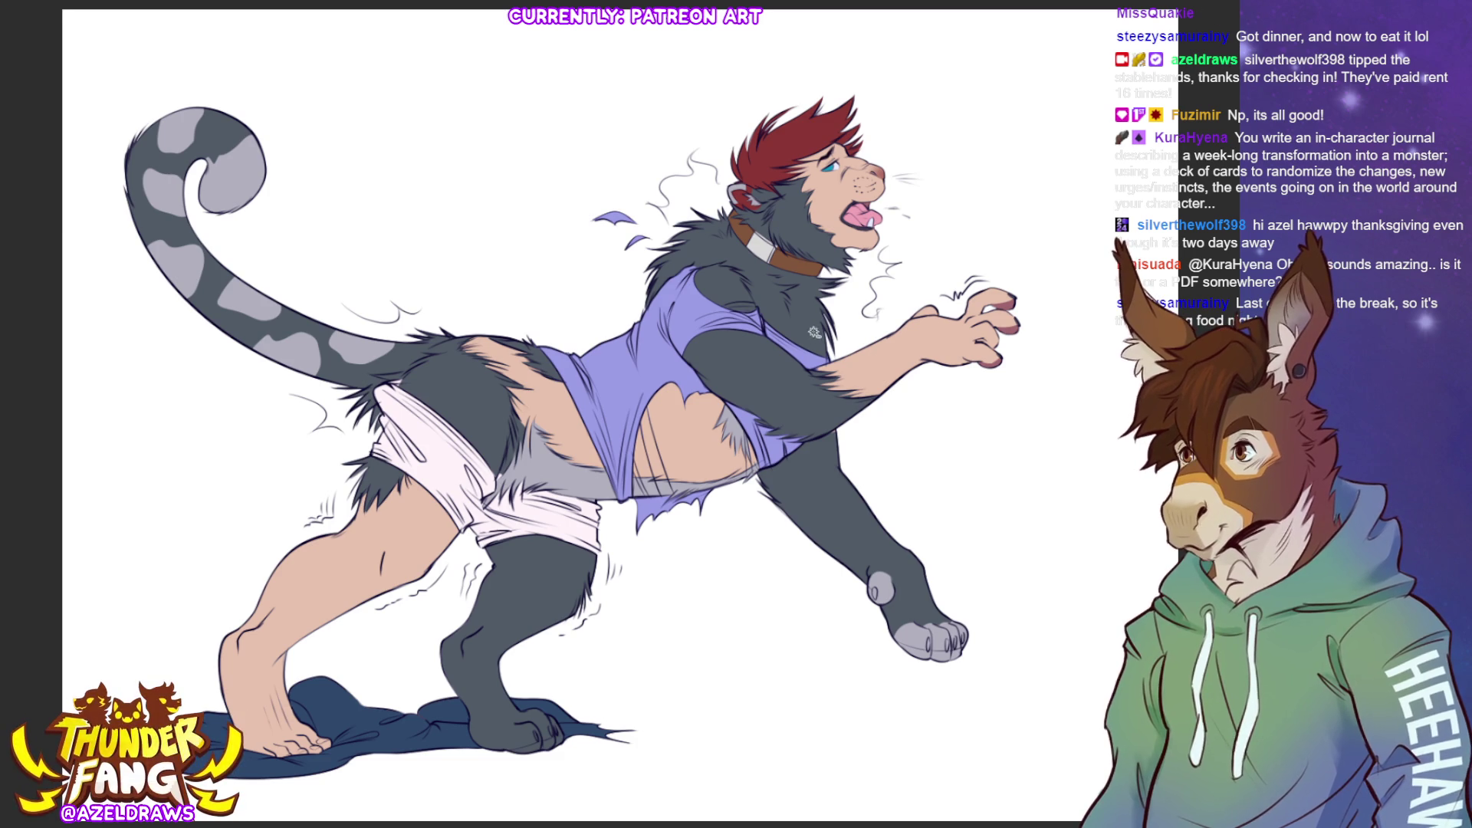
pyautogui.hotkey('ctrl', 'shift', 'd')
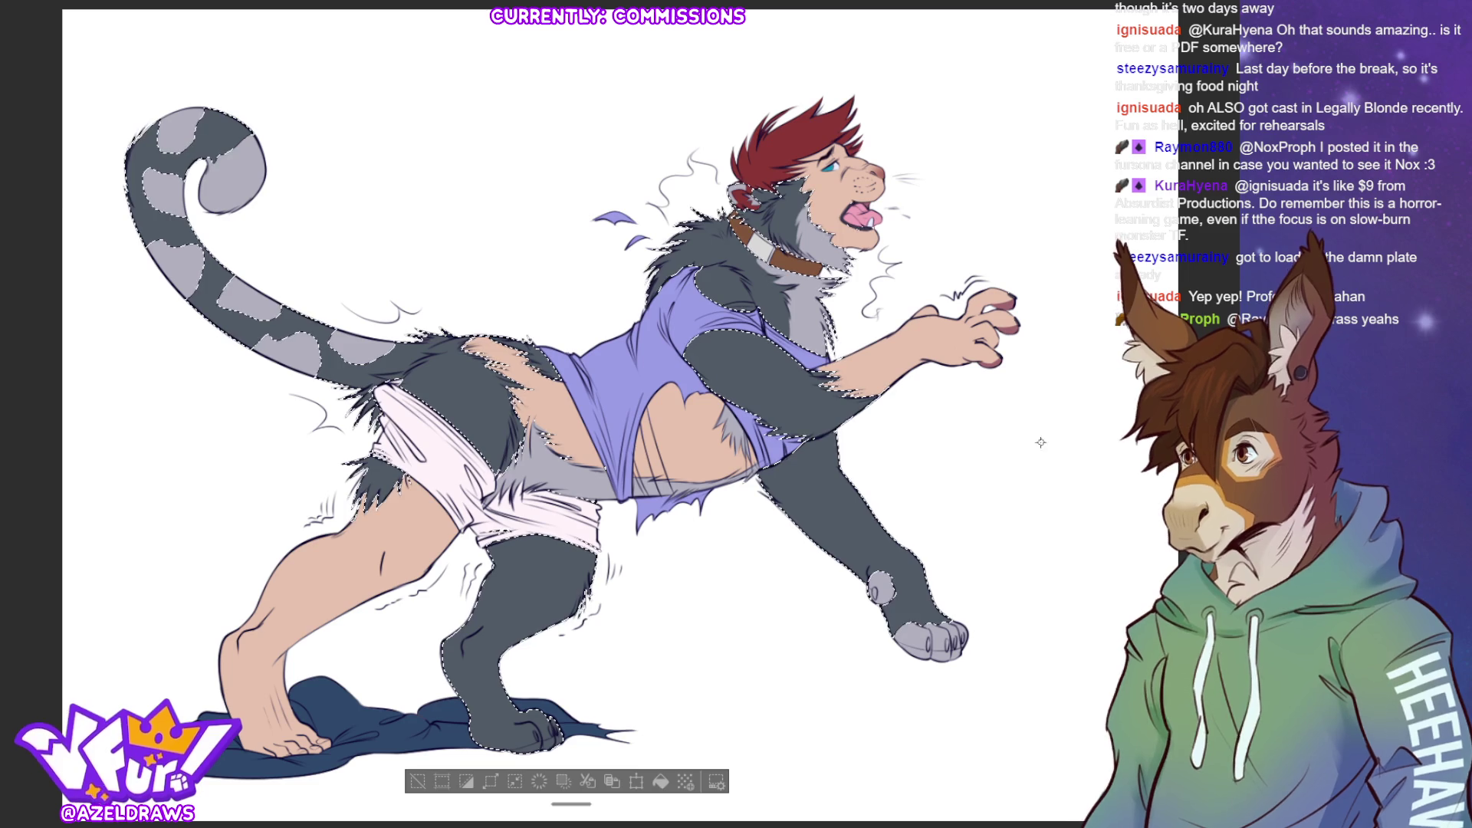
# Reselect the dark grey fur for stripe painting, then fit the character upright and deselect.
pyautogui.click(419, 780)
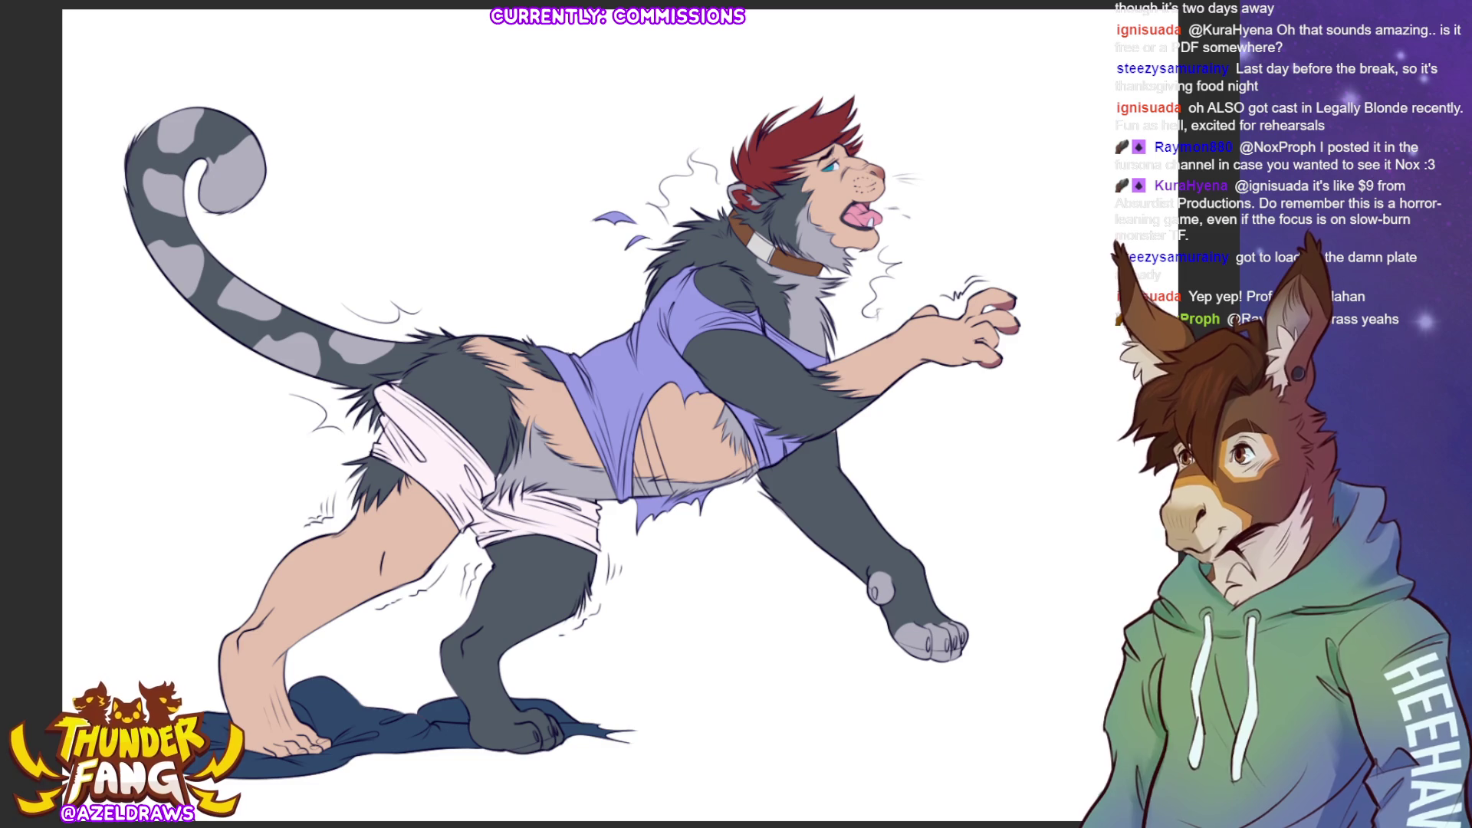
pyautogui.click(521, 628)
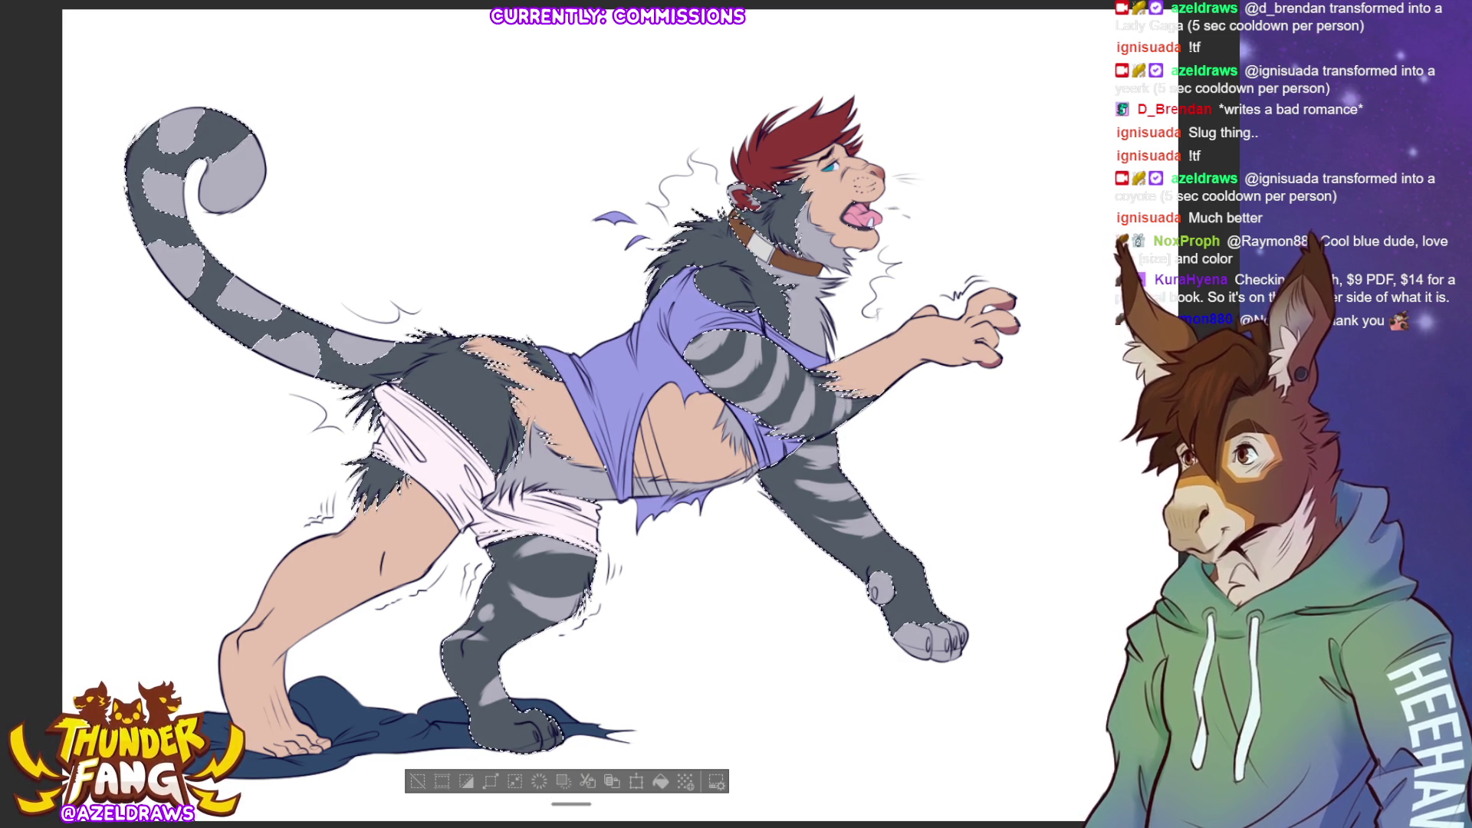
pyautogui.moveTo(690, 230); pyautogui.dragTo(583, 168)
pyautogui.scroll(2, 582, 414)
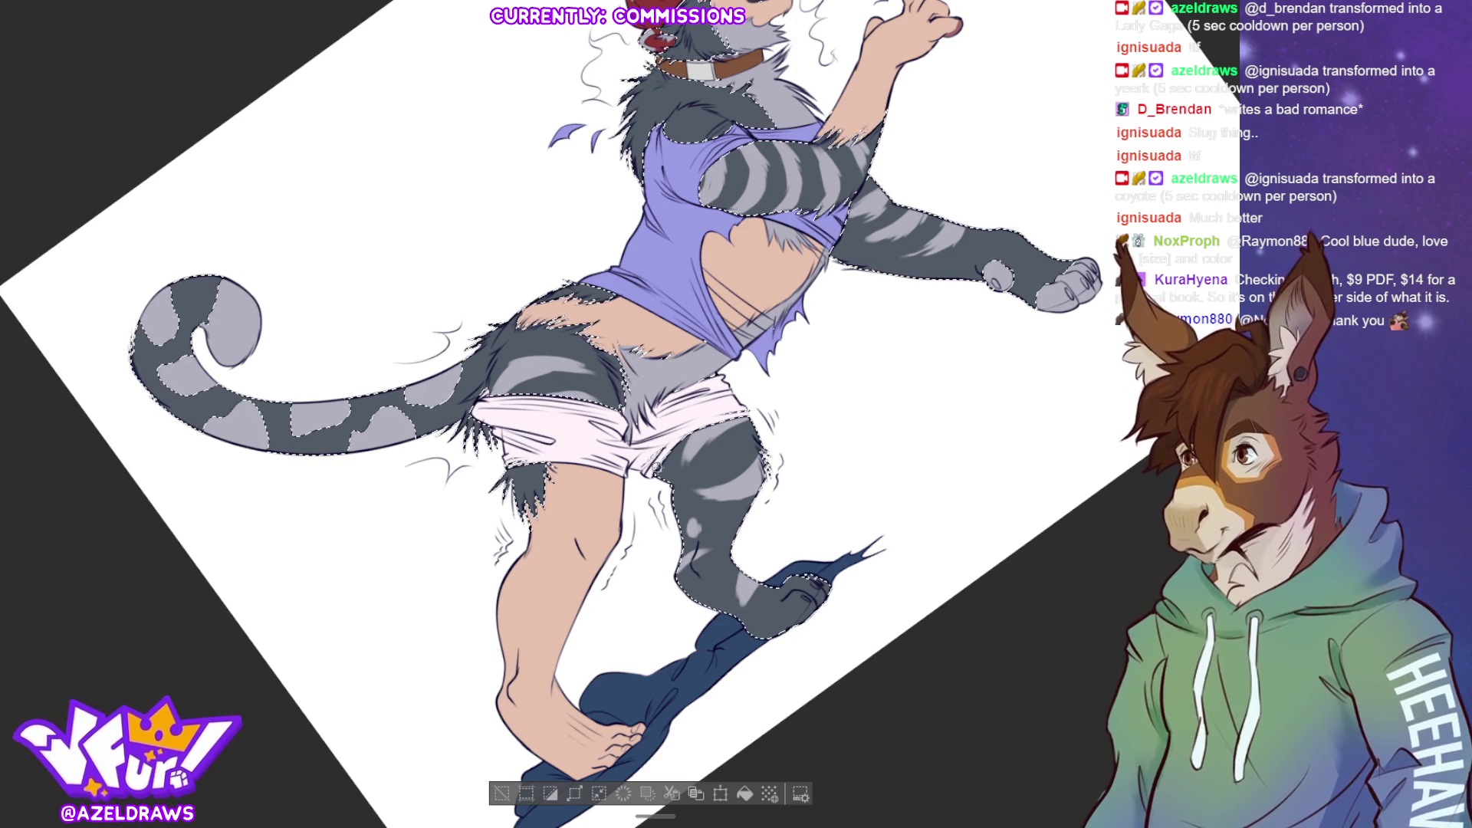
pyautogui.hotkey('ctrl', '0')
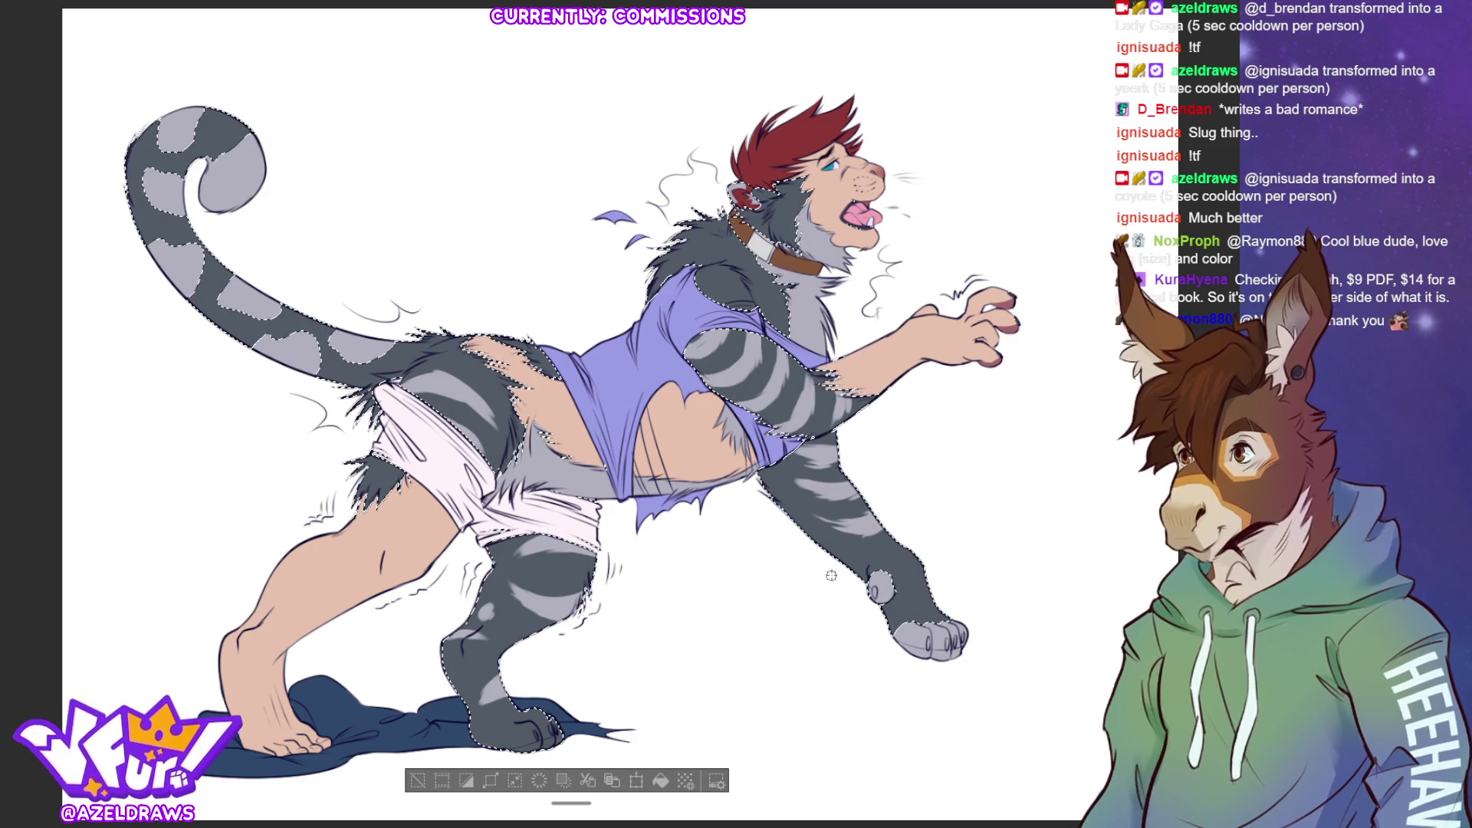
pyautogui.hotkey('ctrl', 'd')
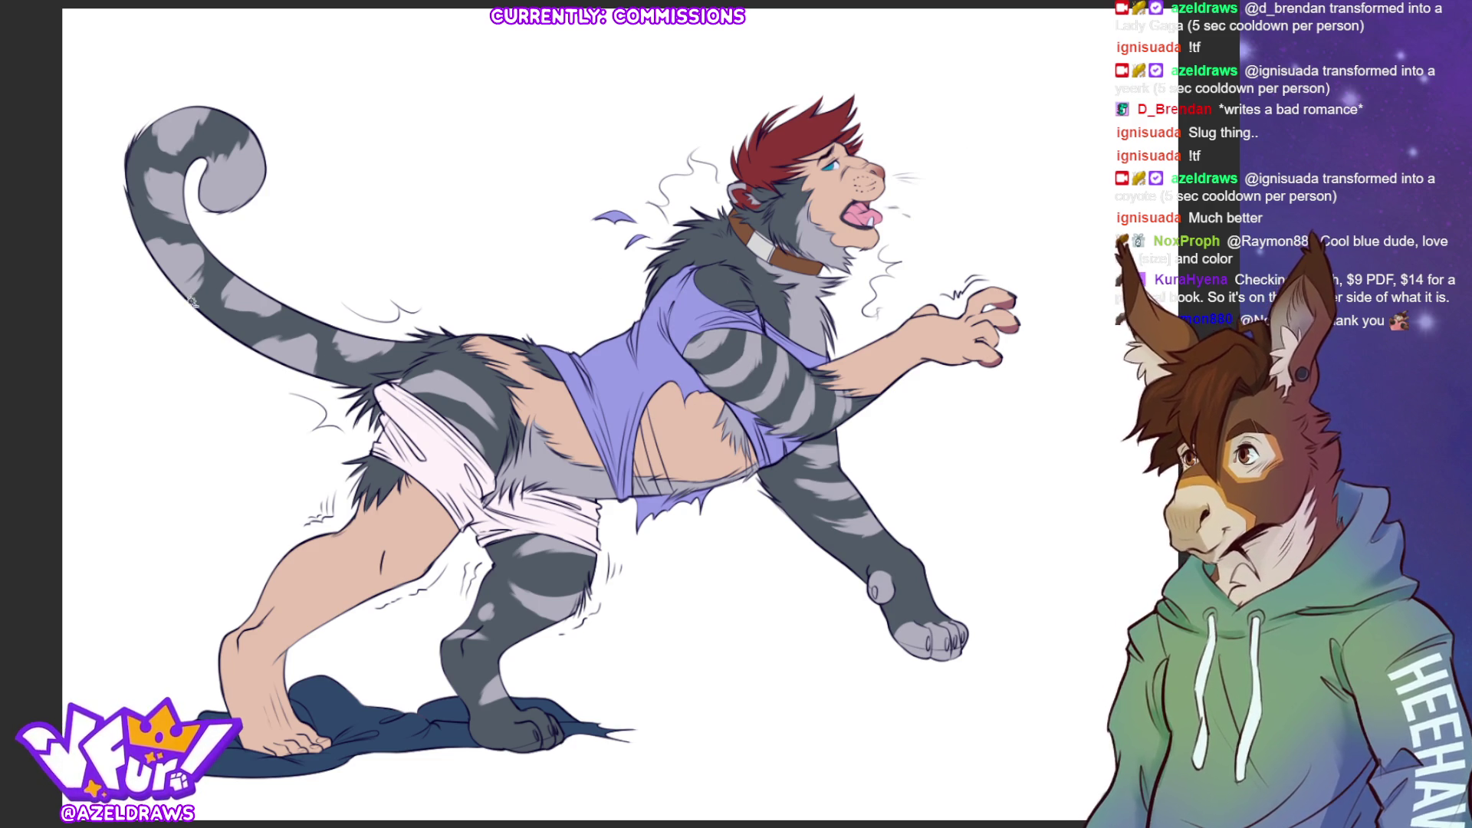
# Reload the dark grey fur selection, then clear it again.
pyautogui.click(724, 286)
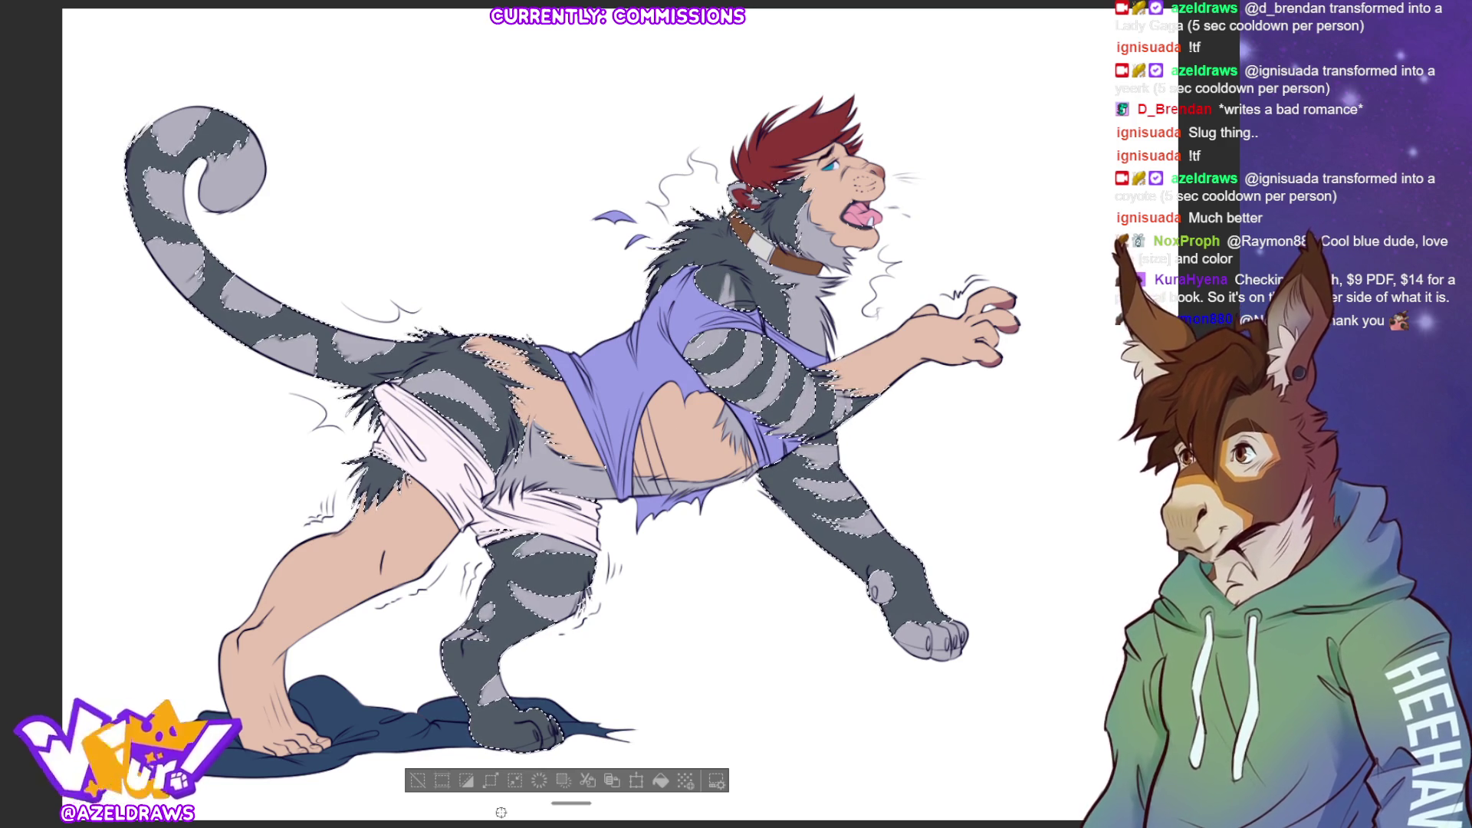
pyautogui.click(418, 780)
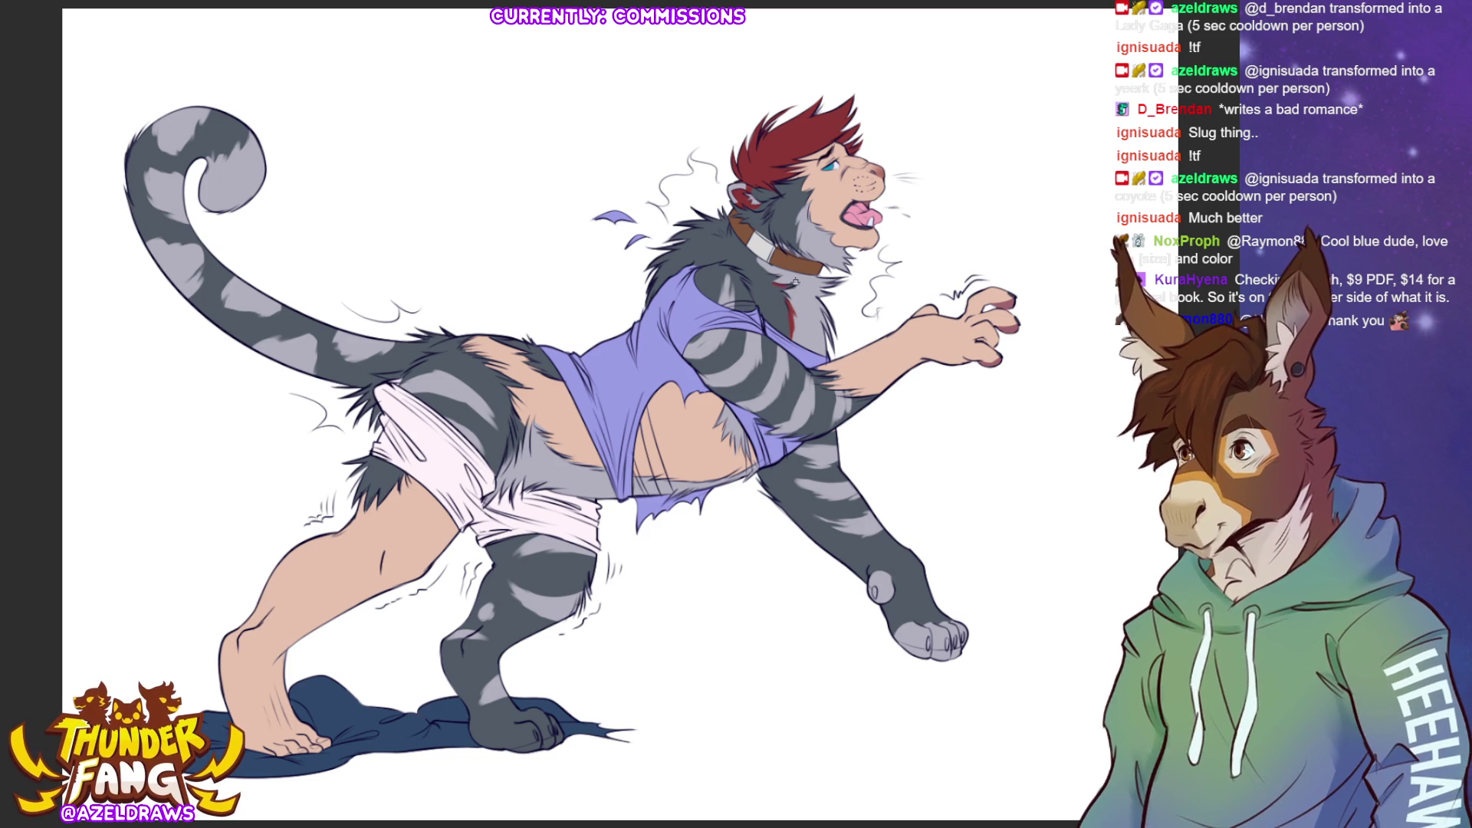
# Darken and extend the red chest mark below the collar, and streak red on the leg.
pyautogui.moveTo(779, 290); pyautogui.dragTo(786, 301)
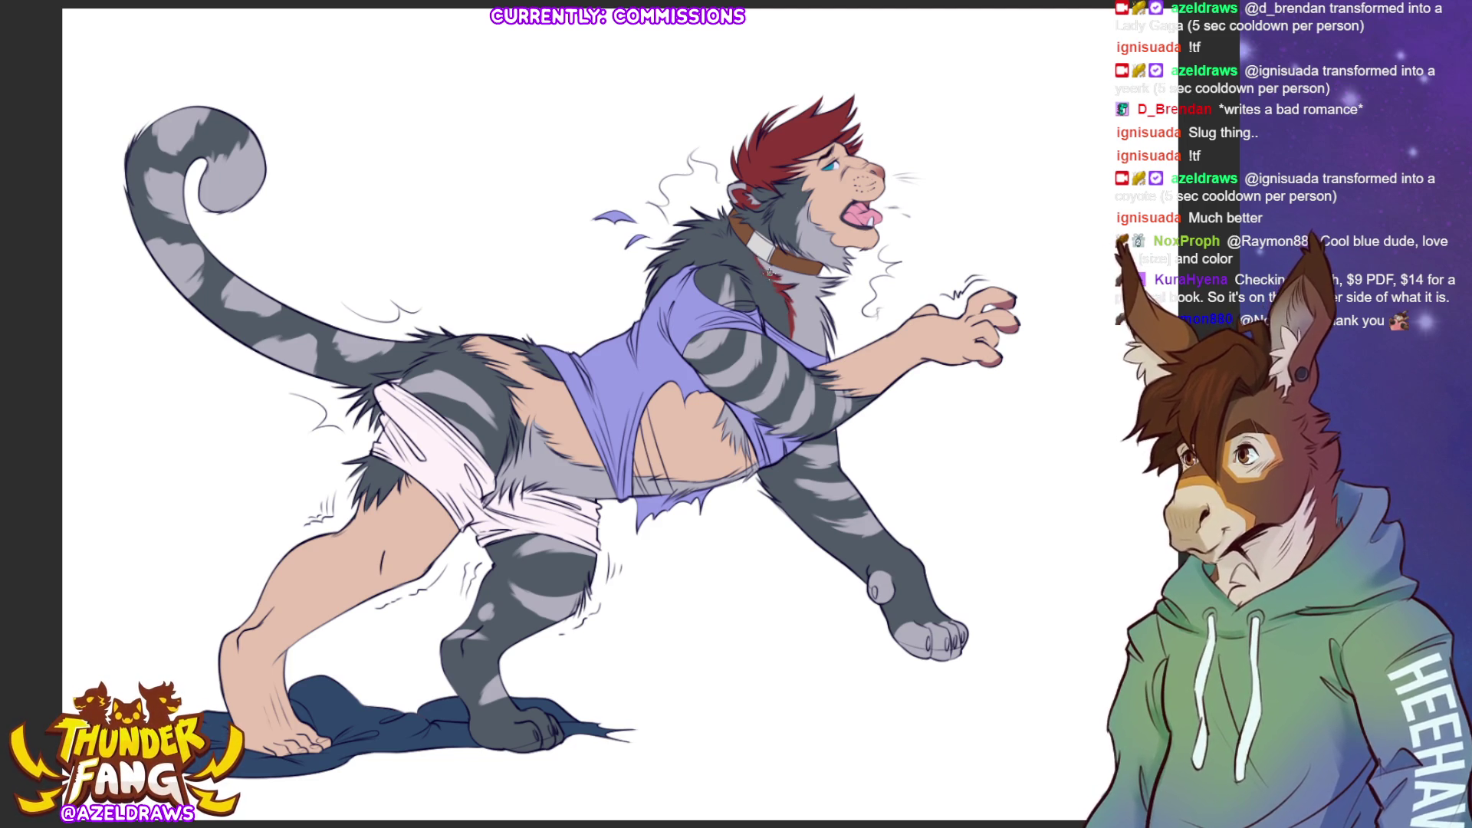
pyautogui.moveTo(768, 268); pyautogui.dragTo(775, 272)
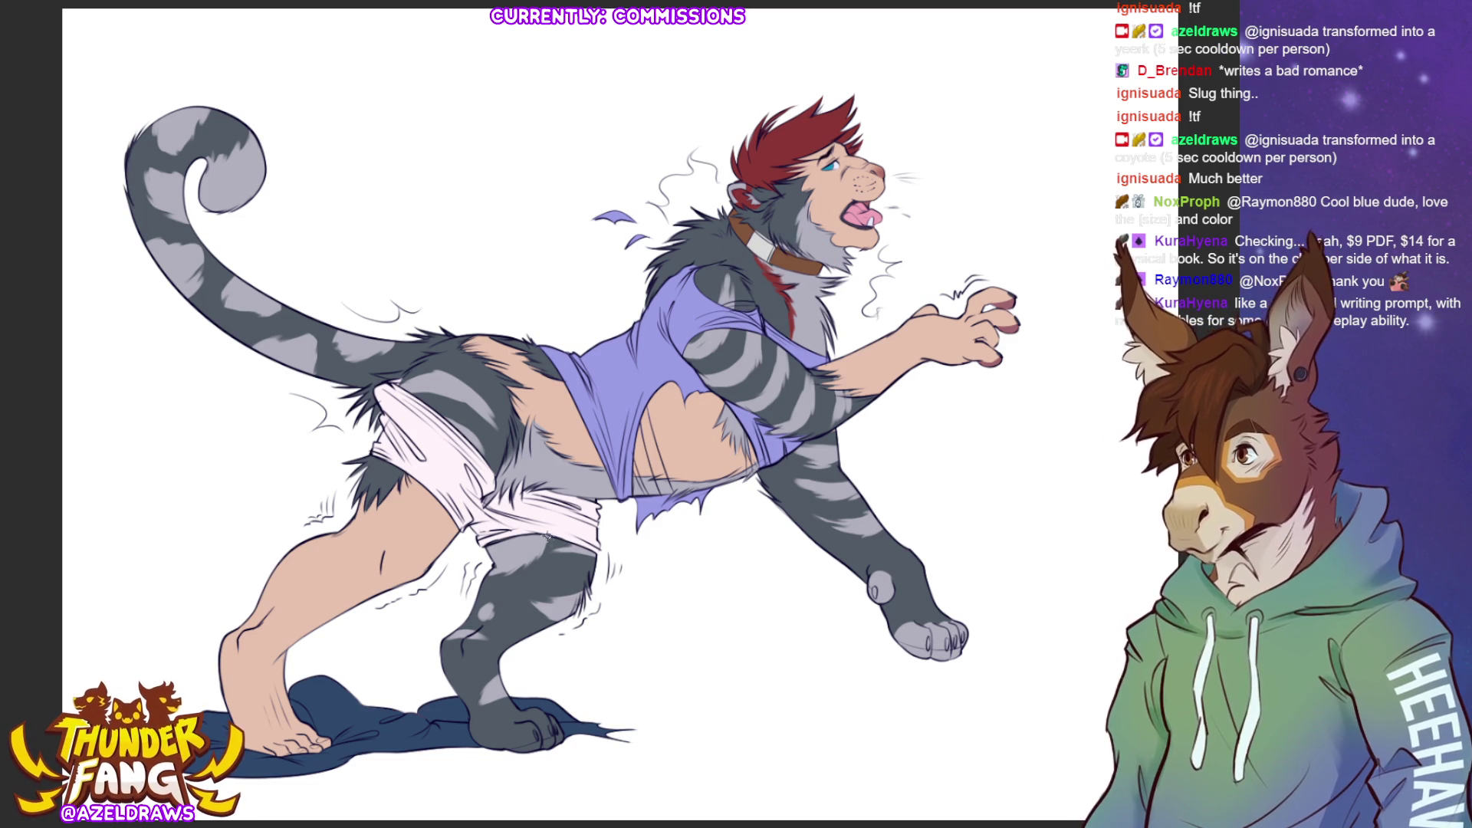
pyautogui.moveTo(549, 539)
pyautogui.mouseDown()
pyautogui.moveTo(536, 564)
pyautogui.moveTo(484, 576)
pyautogui.mouseUp()
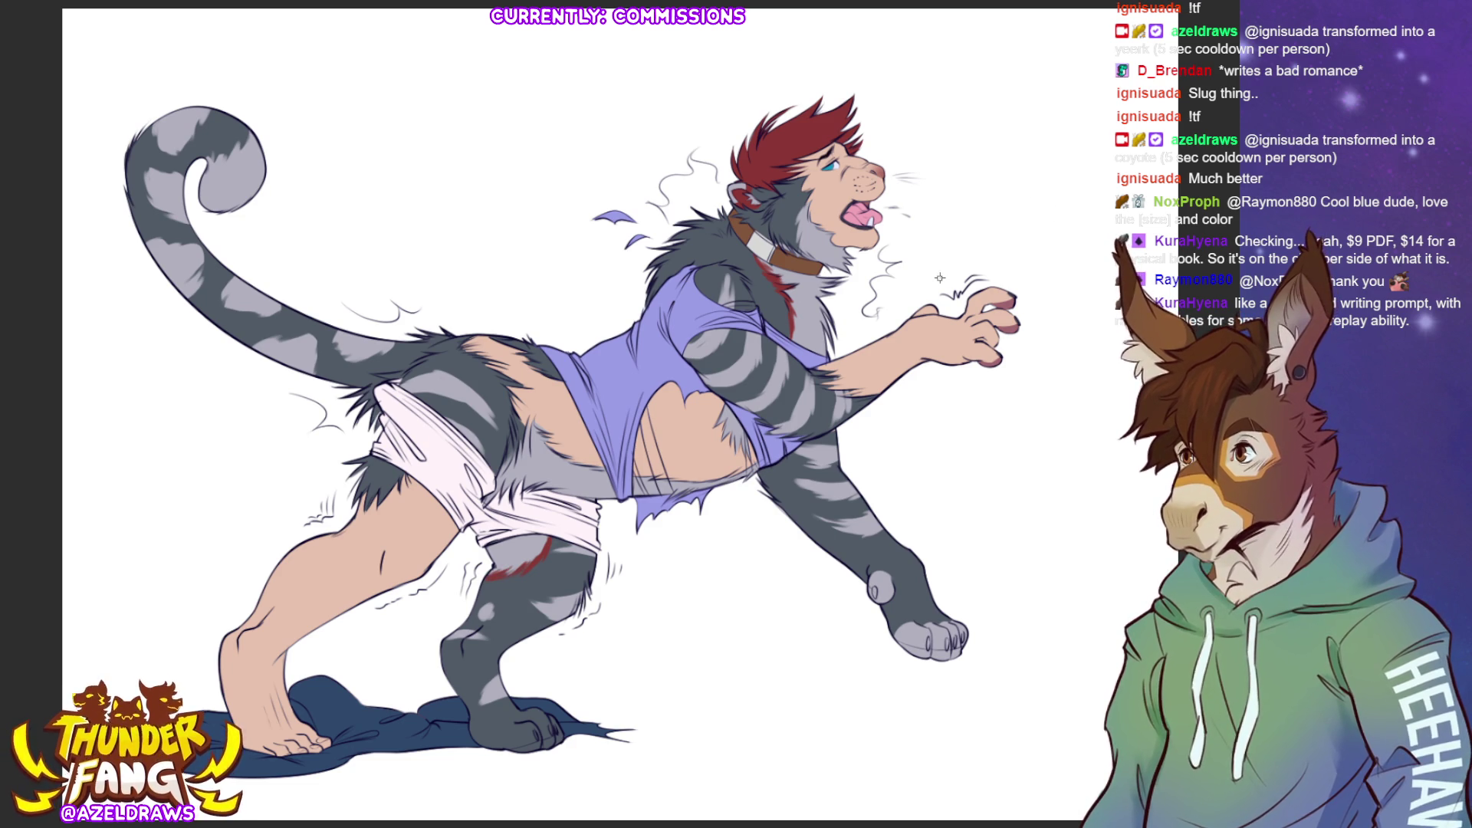